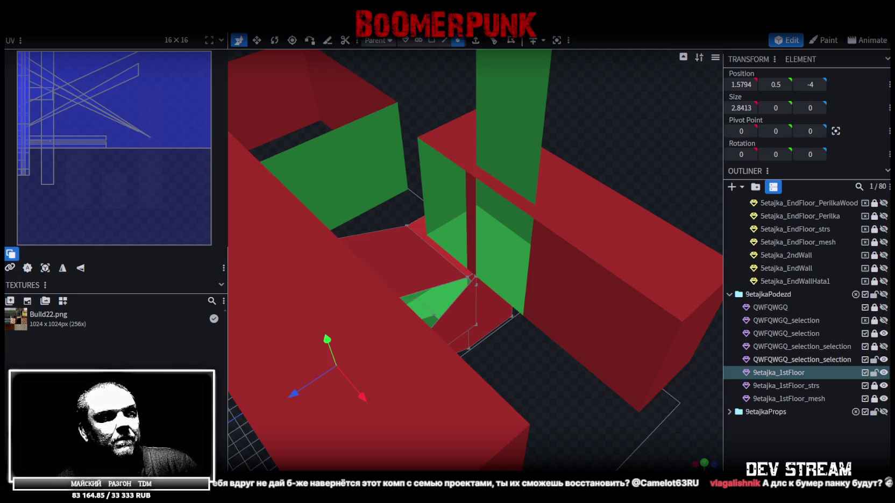
- Drag the Elements (F:) drive listing up over the Blockbench viewport
drag(486, 160, 473, 33)
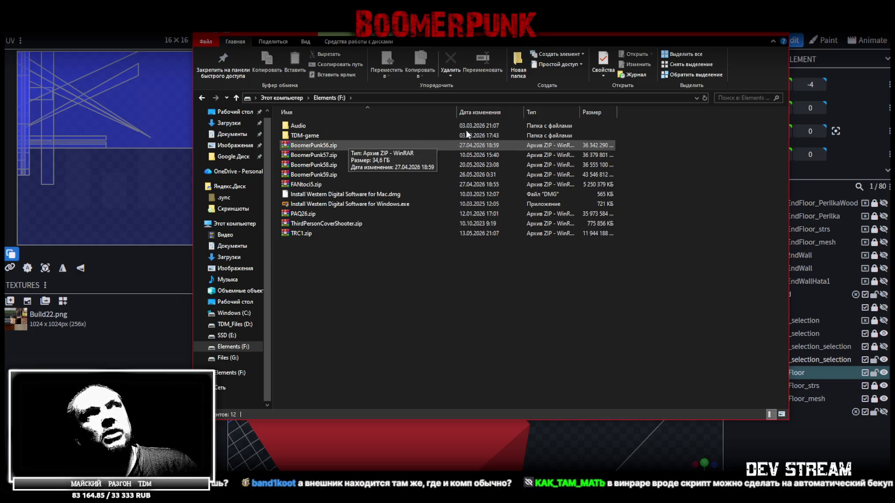
- Glance back at the model, then return to the Elements (F:) window and nudge it into place
key(alt+Tab)
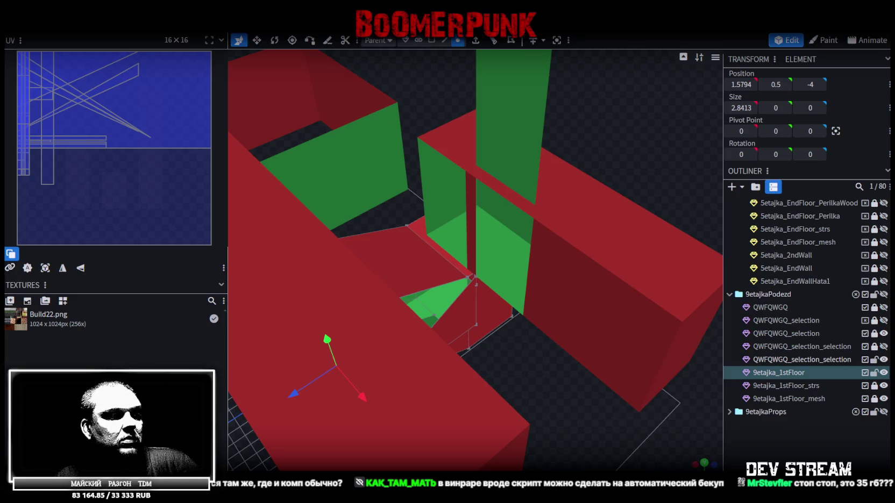
key(alt+Tab)
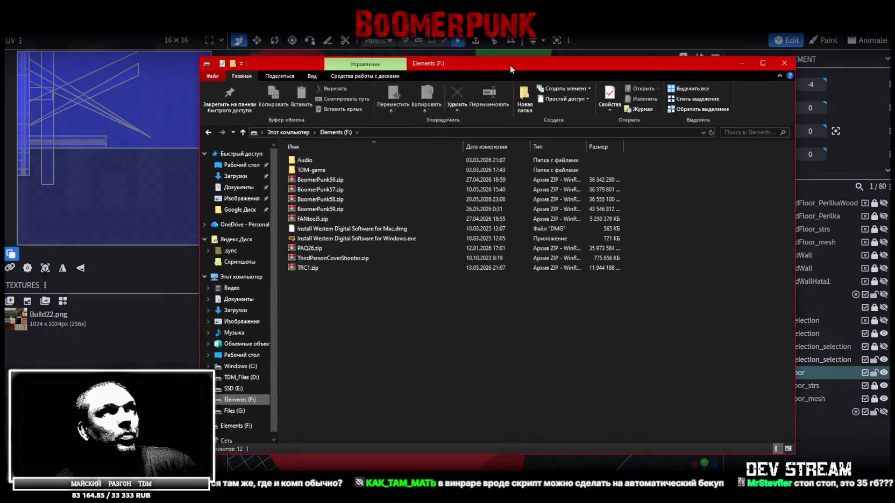
drag(508, 64, 510, 67)
- Compare the sizes of BoomerPunk56, 57, 58 and 59 zip archives, then move the window aside
click(346, 212)
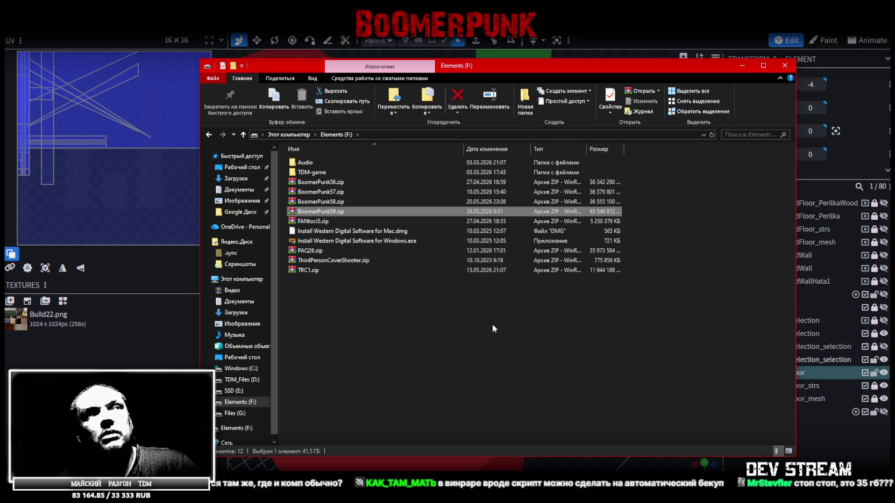
click(345, 182)
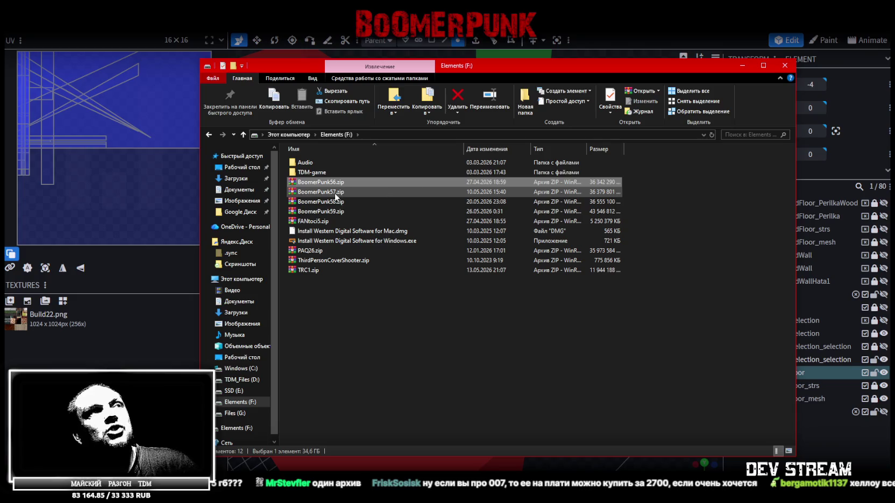
click(335, 202)
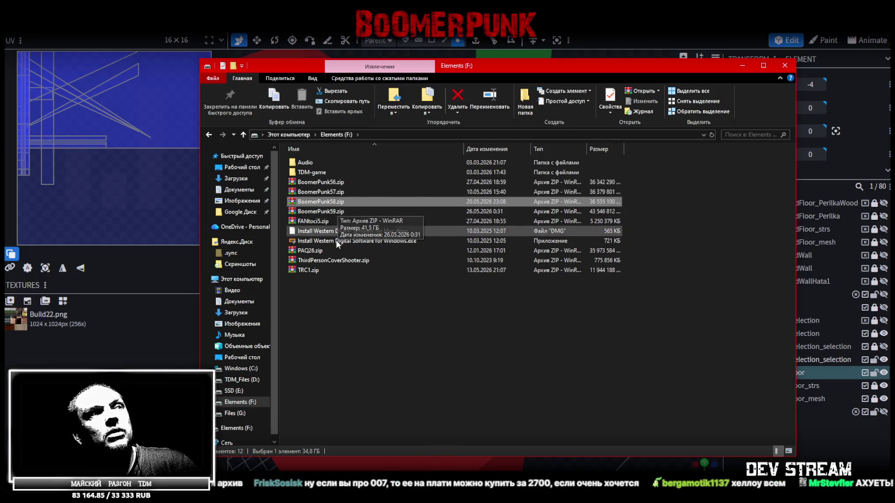
click(332, 192)
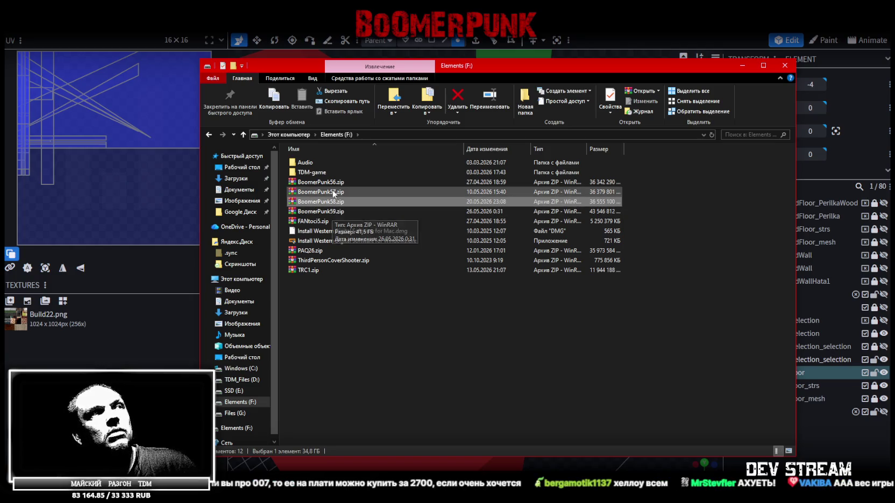
click(332, 202)
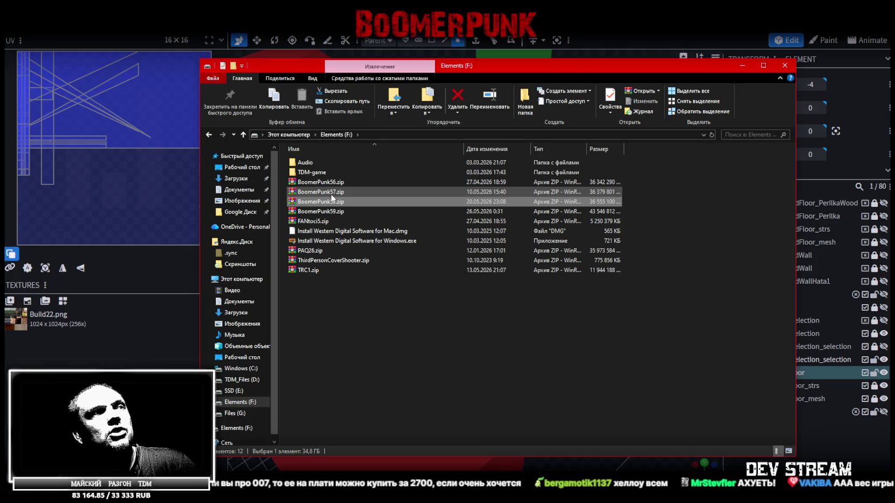
click(332, 184)
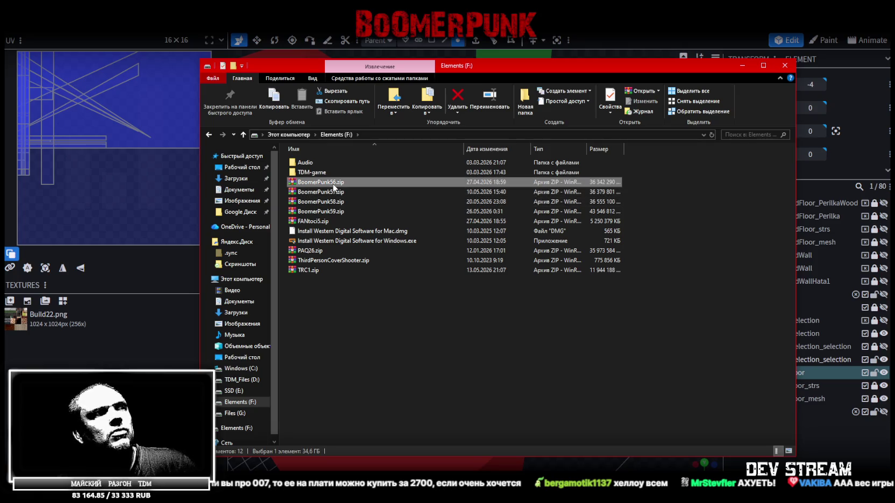
click(338, 212)
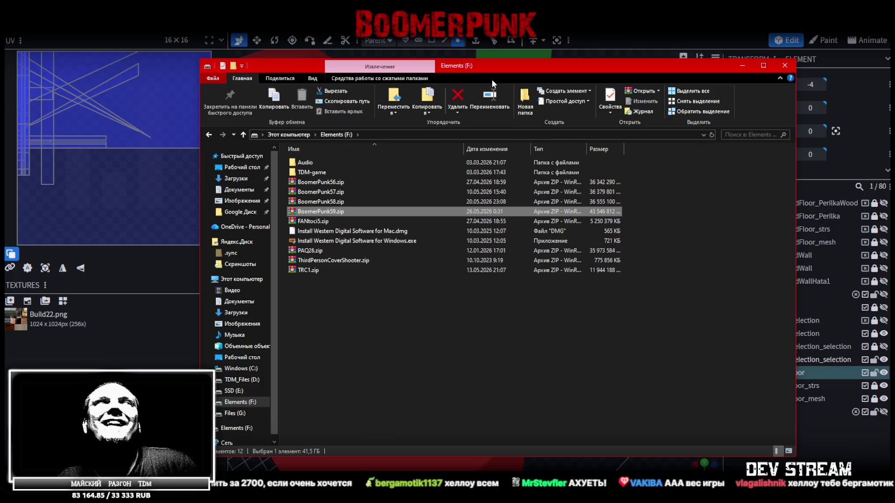
drag(546, 65, 894, 65)
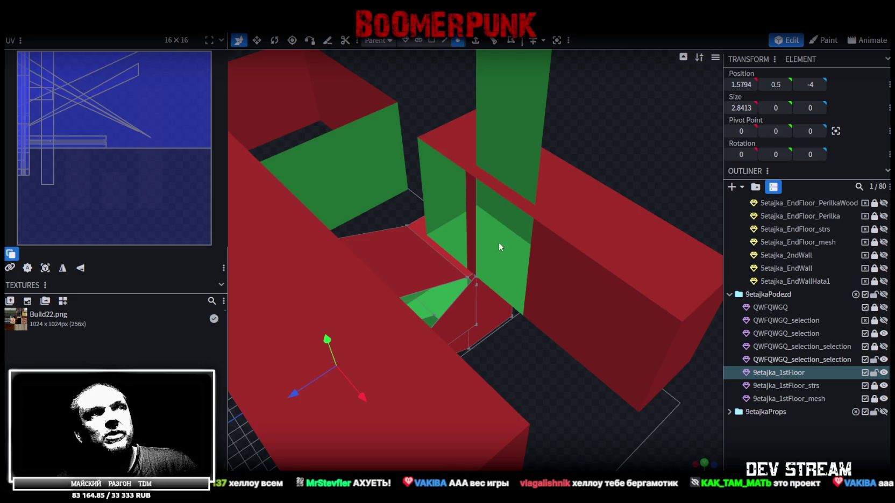
- Orbit for a wide, high view of the building, save as Build27.bbmodel, and restore the drive window
scroll(499, 245, down, 5)
mouse_move(559, 326)
mouse_down()
mouse_move(519, 372)
mouse_move(403, 365)
mouse_move(431, 321)
mouse_move(318, 351)
mouse_move(367, 334)
mouse_move(339, 346)
mouse_move(531, 340)
mouse_up()
scroll(437, 347, up, 2)
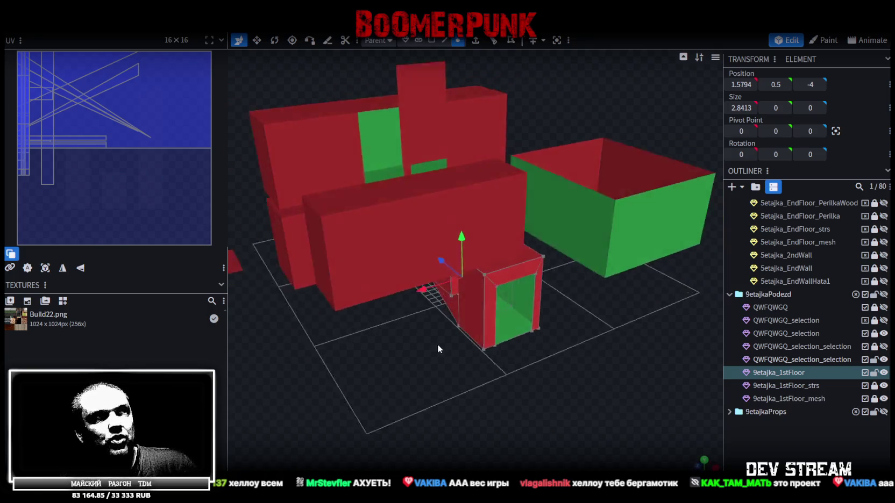
scroll(390, 330, up, 3)
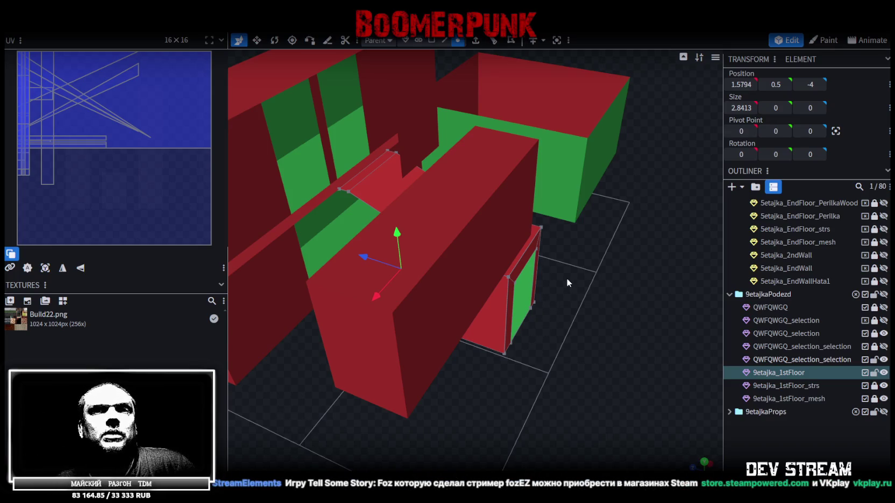
drag(567, 277, 576, 327)
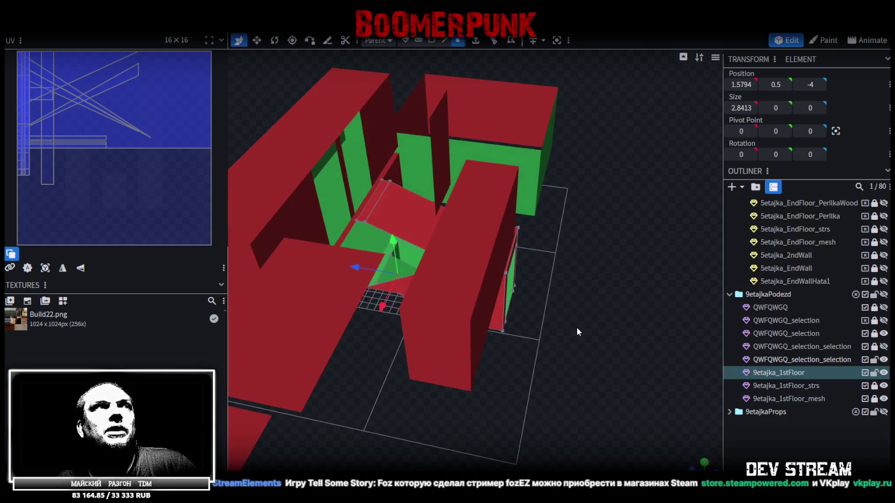
key(ctrl+s)
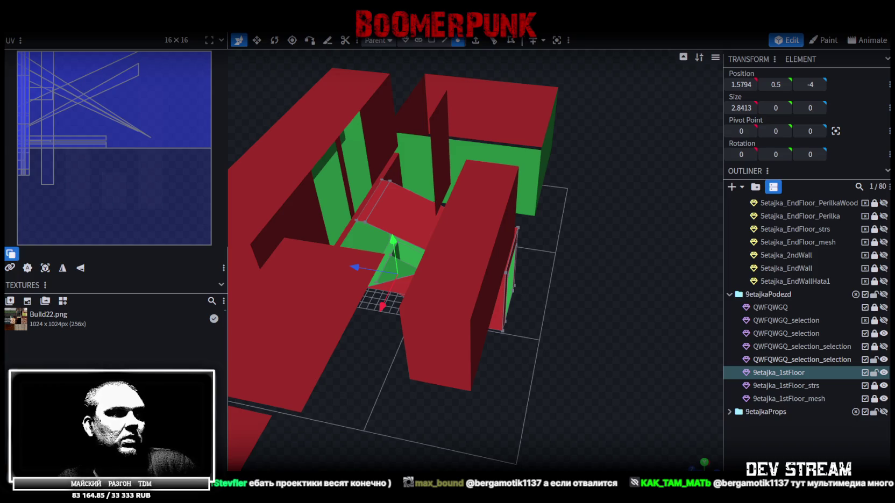
drag(492, 226, 493, 81)
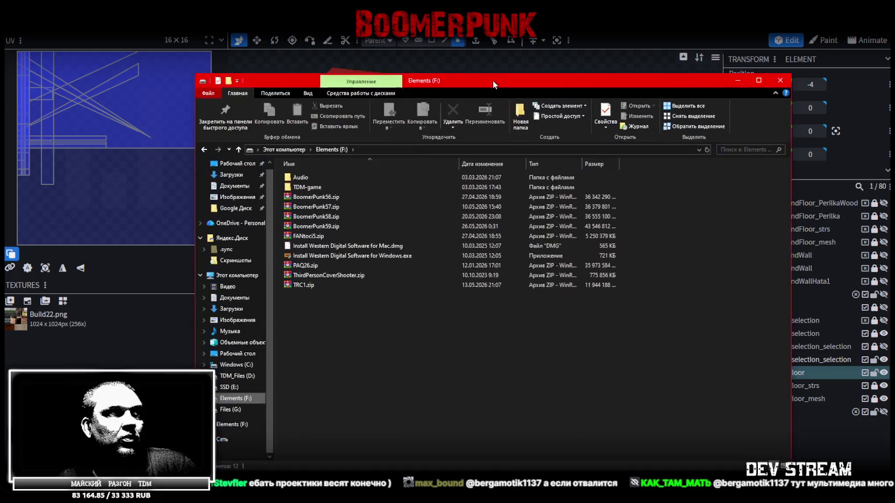
- Read the PAQ26.zip archive size, then switch back to the Blockbench model
click(308, 263)
click(308, 263)
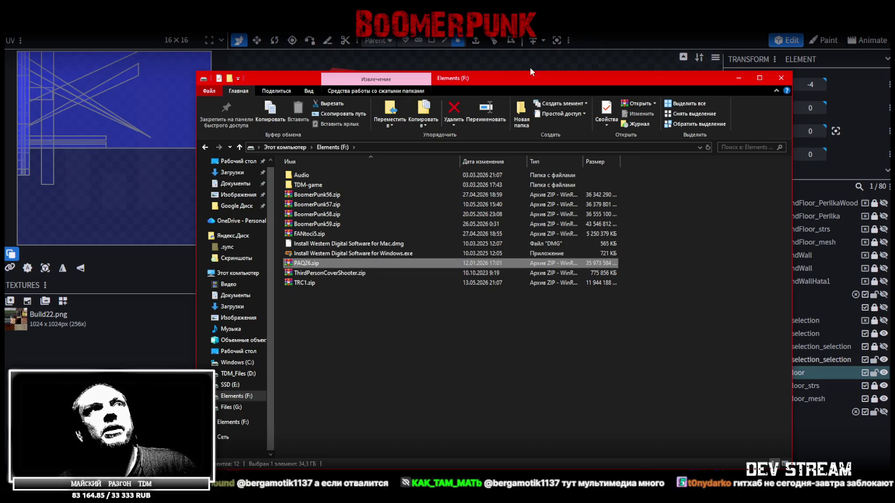
key(alt+Tab)
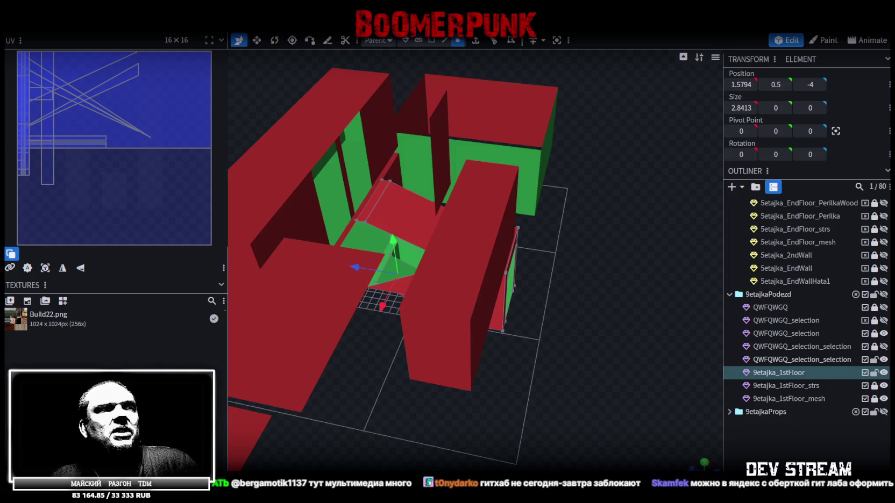
- View the stairwell from a low front angle, resave Build27.bbmodel, and rotate around the scene
mouse_move(592, 307)
mouse_down()
mouse_move(467, 316)
mouse_move(493, 275)
mouse_move(554, 252)
mouse_move(610, 277)
mouse_up()
key(ctrl+s)
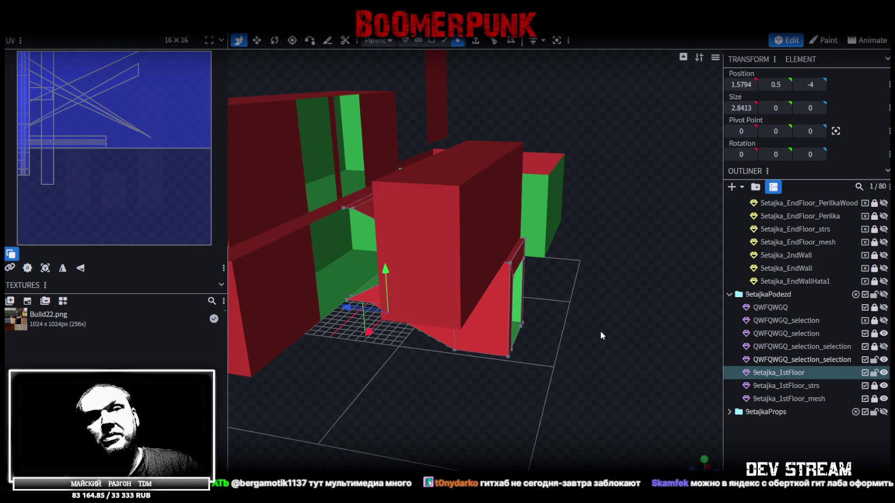
mouse_move(613, 323)
mouse_down()
mouse_move(679, 335)
mouse_move(665, 357)
mouse_move(679, 324)
mouse_move(646, 306)
mouse_move(583, 370)
mouse_move(659, 369)
mouse_move(633, 373)
mouse_up()
mouse_move(586, 372)
mouse_down()
mouse_move(410, 378)
mouse_move(658, 361)
mouse_move(654, 372)
mouse_move(613, 342)
mouse_move(631, 338)
mouse_move(640, 343)
mouse_move(616, 355)
mouse_move(628, 357)
mouse_move(638, 335)
mouse_move(632, 375)
mouse_move(631, 352)
mouse_move(612, 346)
mouse_move(634, 344)
mouse_move(634, 381)
mouse_move(521, 382)
mouse_move(405, 366)
mouse_move(400, 351)
mouse_move(570, 348)
mouse_move(635, 353)
mouse_move(636, 362)
mouse_move(623, 360)
mouse_move(632, 368)
mouse_up()
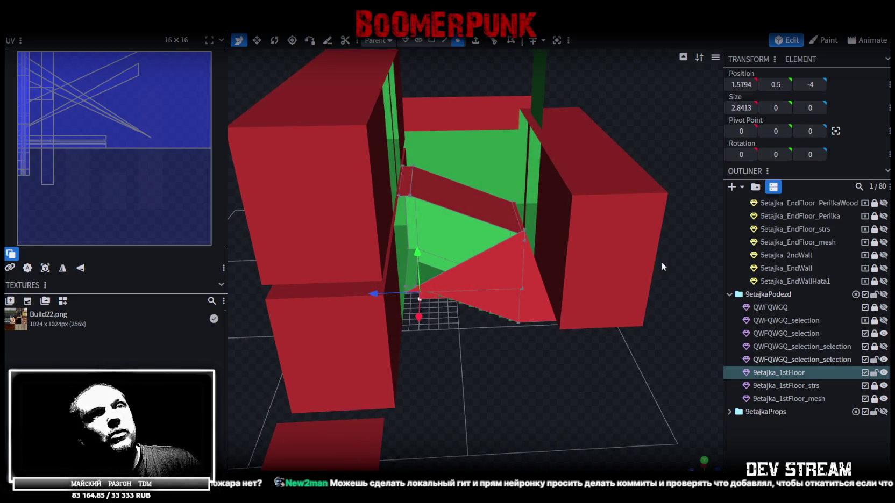
click(883, 334)
- Select the QWFQWGQ_selection mesh in connected mode and copy the right-hand wall box
click(884, 334)
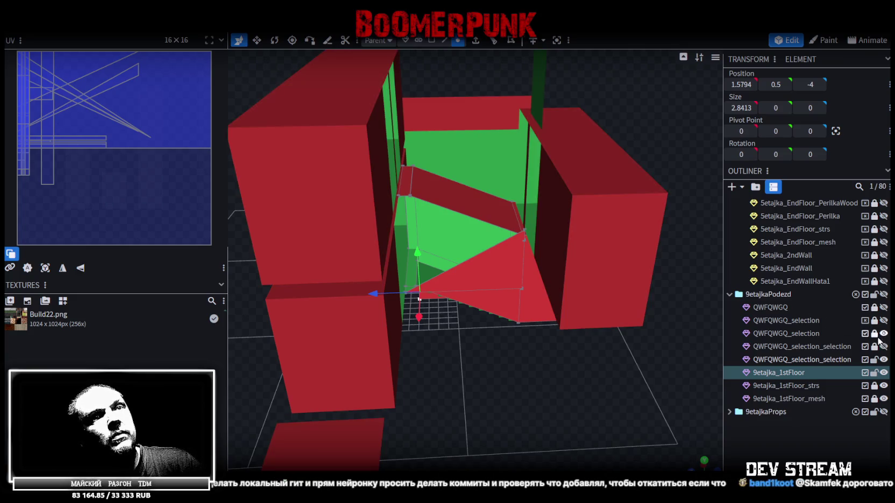
click(782, 329)
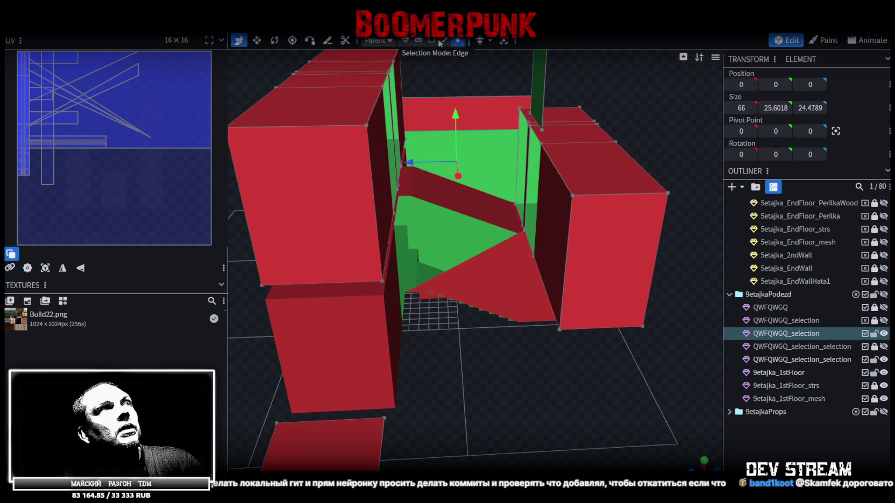
click(418, 40)
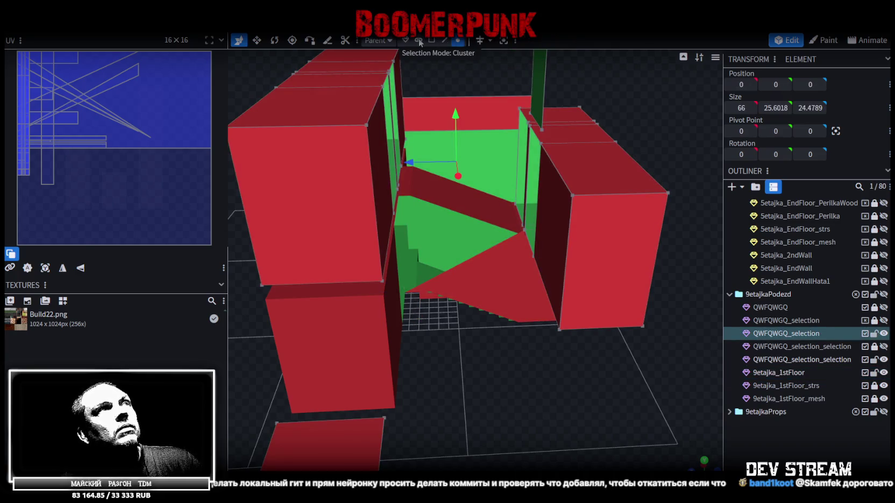
click(594, 257)
key(ctrl+c)
- Split the purple box off into its own mesh and move it 6 units along Z
right_click(600, 254)
click(614, 255)
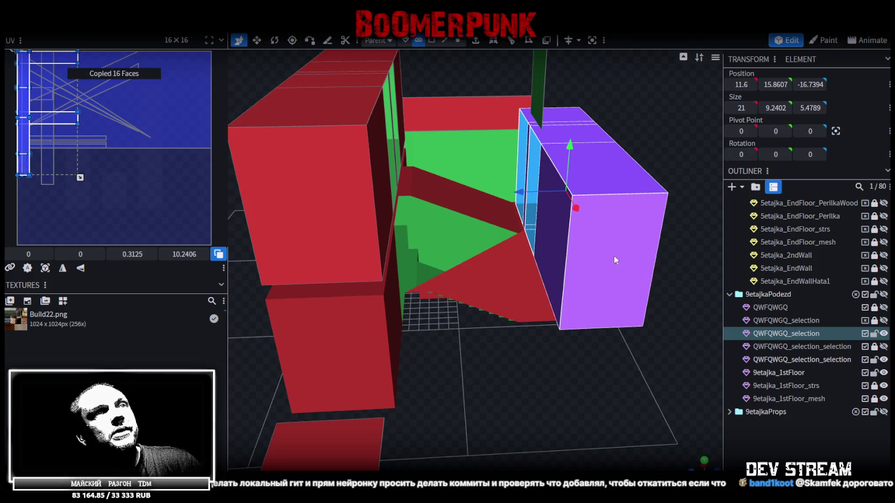
right_click(614, 255)
click(677, 311)
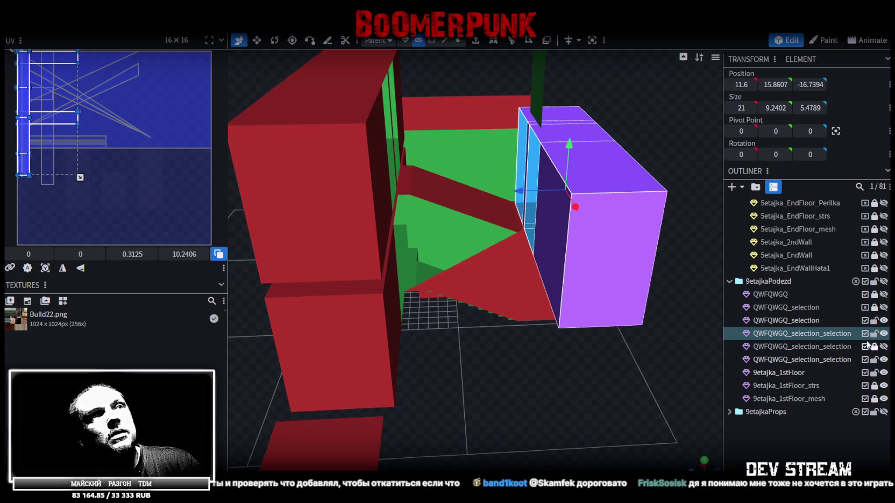
mouse_move(524, 191)
mouse_down()
mouse_move(594, 189)
mouse_move(524, 192)
mouse_up()
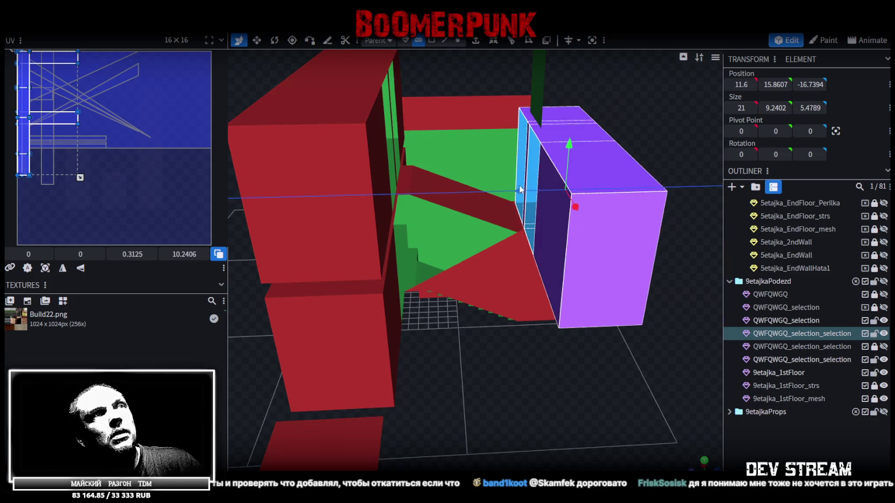
- Hide the QWFQWGQ_selection element and orbit close to the red, green and purple boxes
click(884, 321)
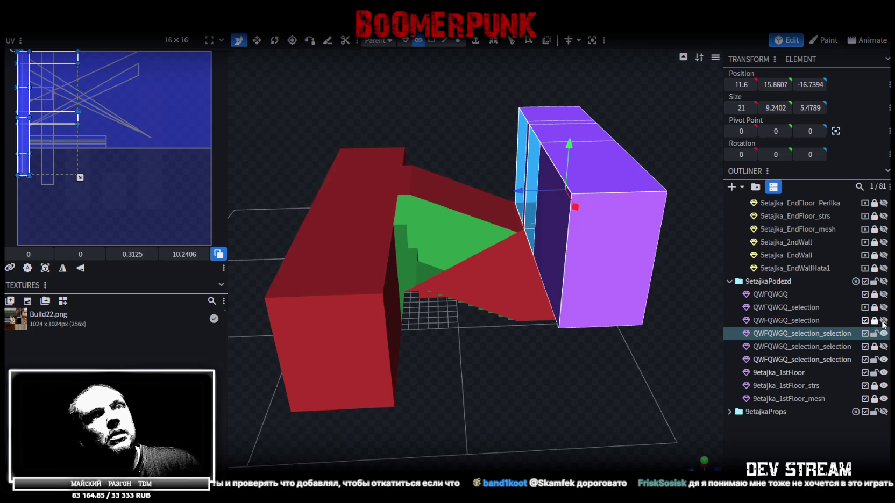
mouse_move(619, 311)
mouse_down()
mouse_move(377, 116)
mouse_move(411, 108)
mouse_move(373, 175)
mouse_up()
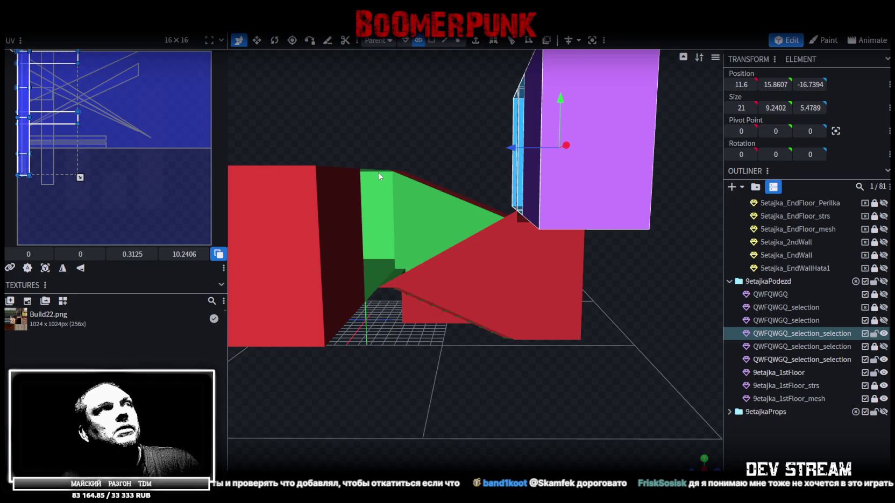
mouse_move(377, 175)
mouse_down()
mouse_move(396, 142)
mouse_move(416, 149)
mouse_move(402, 146)
mouse_up()
scroll(417, 148, down, 3)
click(446, 42)
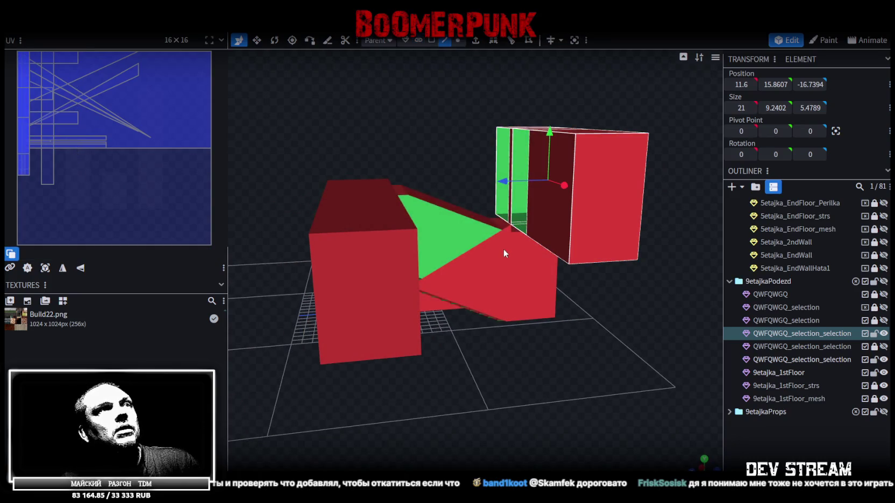
- Select the tall right box and the thin strip in its green wall, facing the wall head-on
click(416, 199)
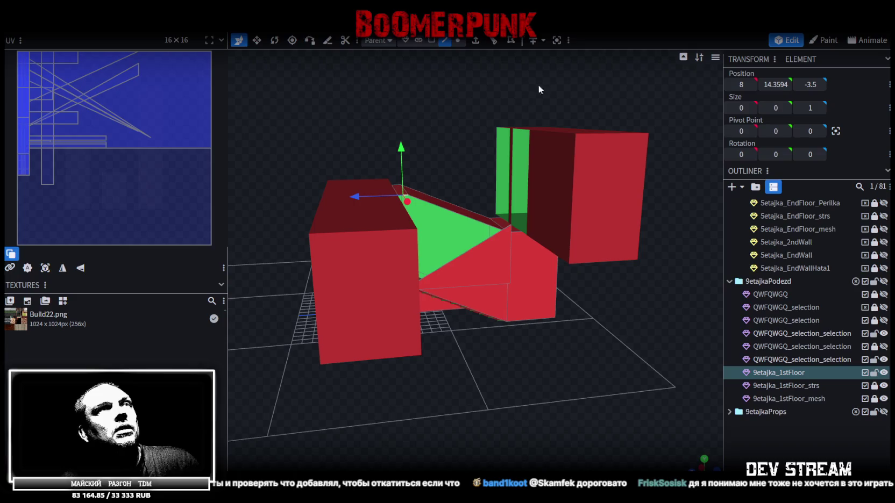
mouse_move(552, 160)
mouse_down()
mouse_move(508, 179)
mouse_move(443, 147)
mouse_move(459, 126)
mouse_up()
click(505, 179)
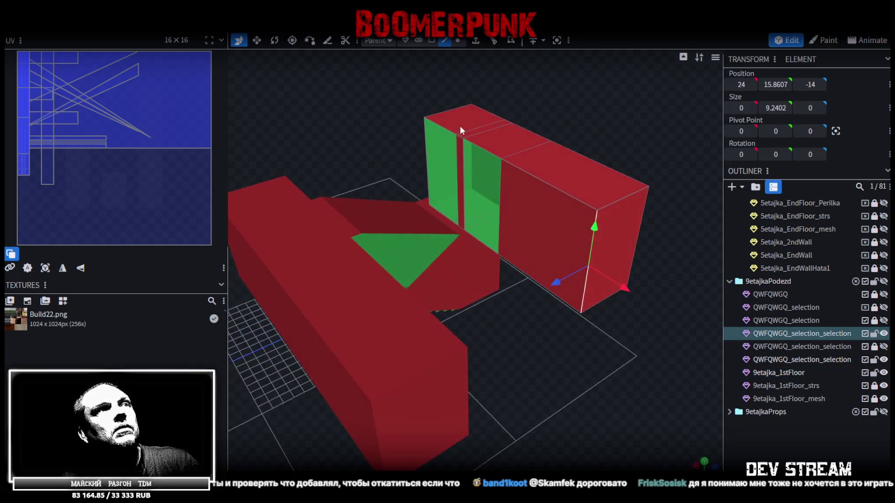
click(460, 175)
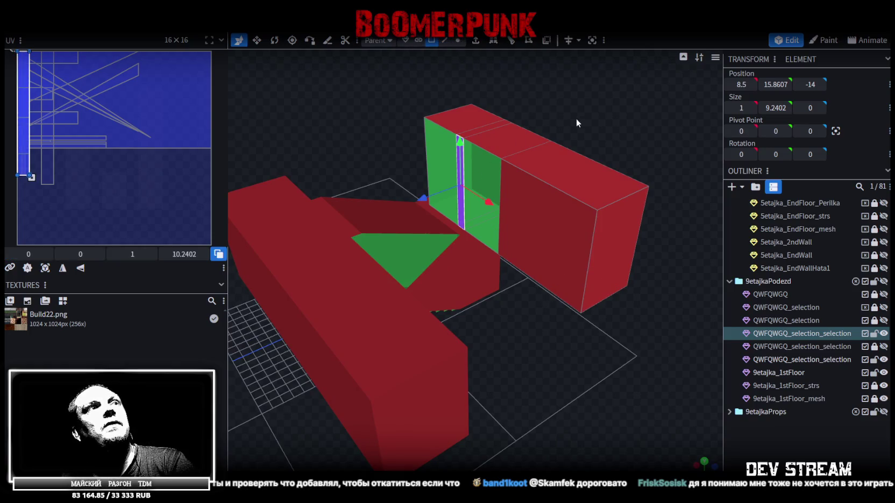
mouse_move(587, 107)
mouse_down()
mouse_move(664, 115)
mouse_move(660, 126)
mouse_move(631, 114)
mouse_move(652, 109)
mouse_move(660, 112)
mouse_move(510, 96)
mouse_up()
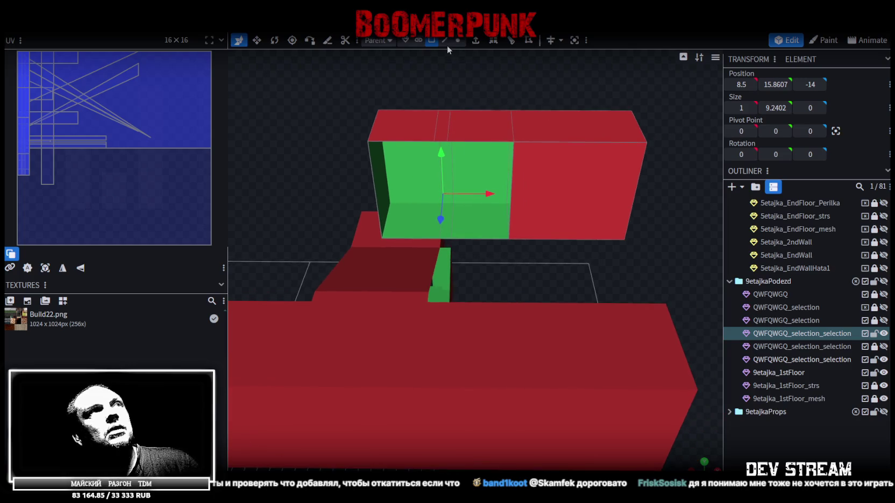
- Collapse the thin strip onto its neighbouring edge and merge the 12 duplicate vertices
click(511, 125)
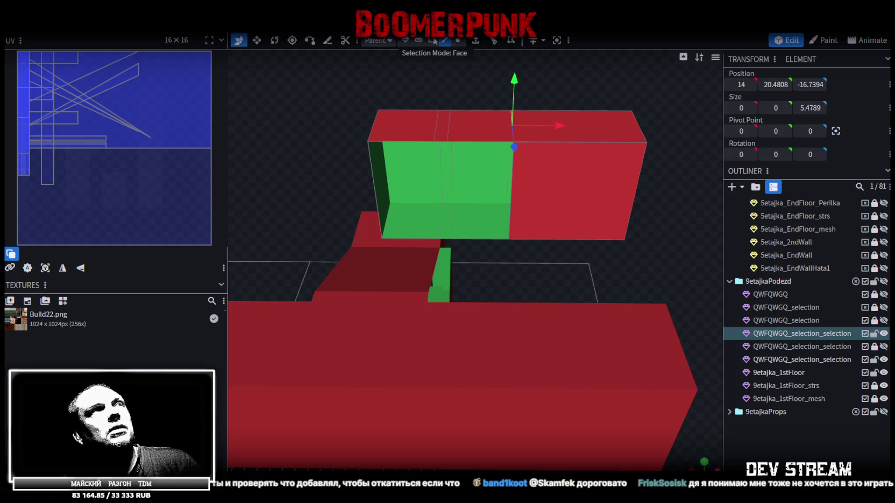
click(440, 152)
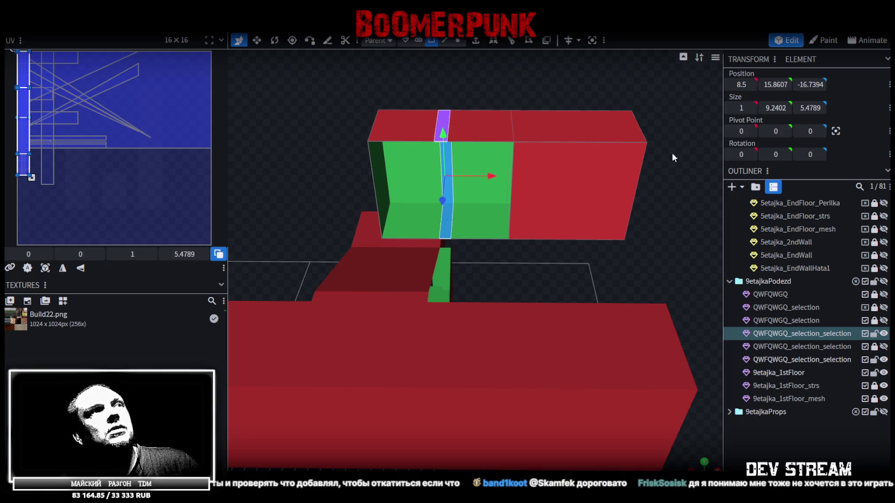
drag(741, 85, 740, 84)
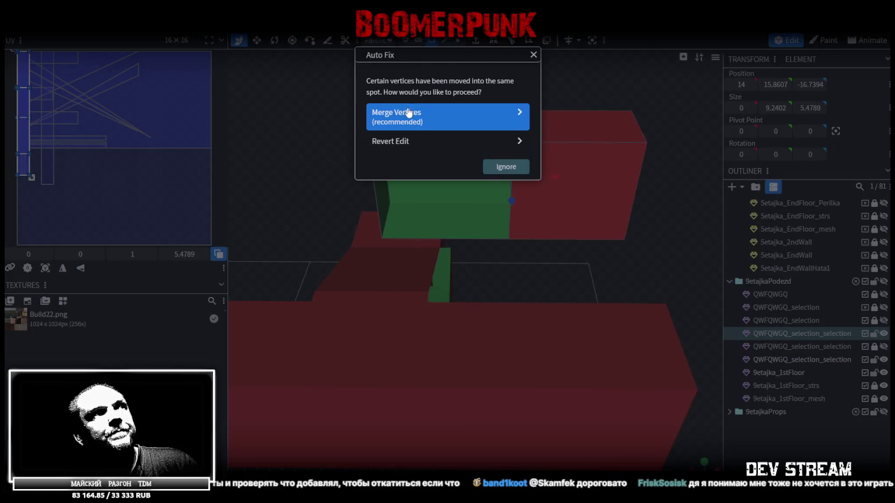
click(438, 114)
- Select the right box's vertical edges in Edge mode and orbit around the model
click(445, 41)
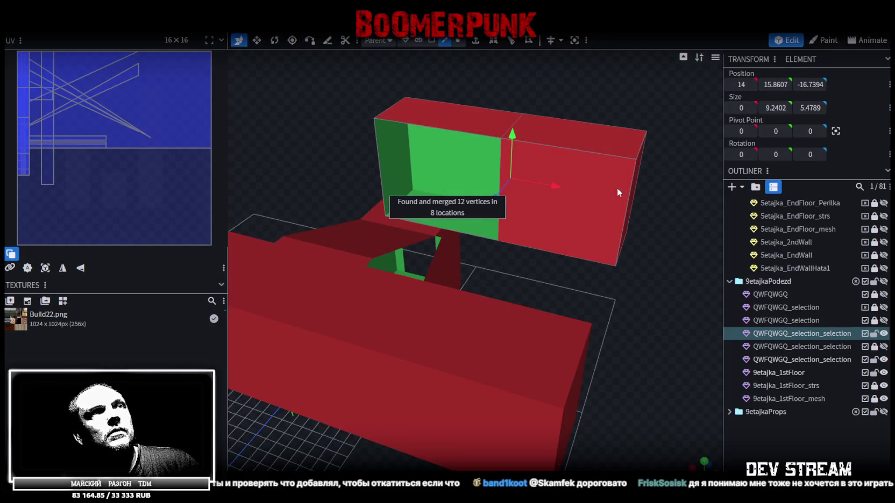
click(632, 193)
click(570, 221)
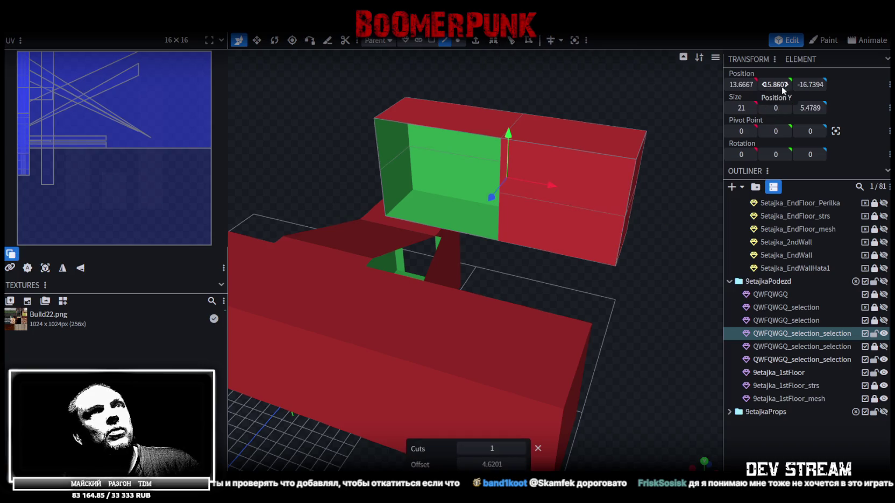
mouse_move(629, 317)
mouse_down()
mouse_move(536, 264)
mouse_move(578, 230)
mouse_up()
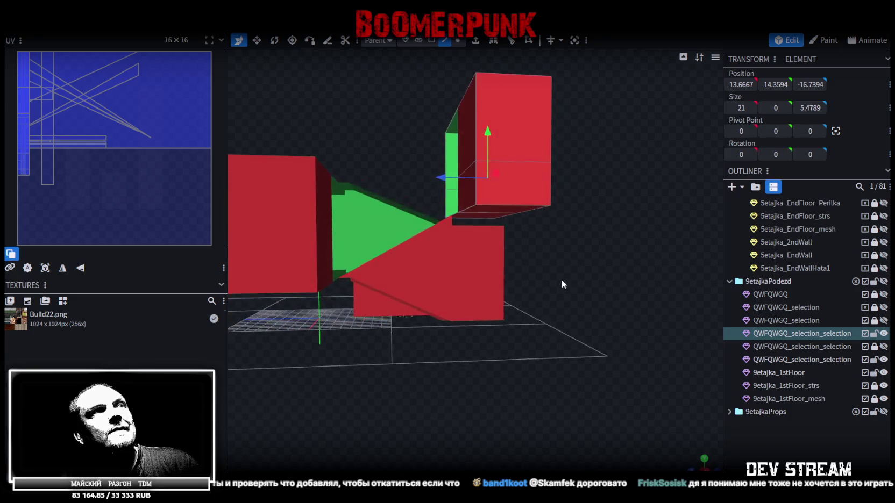
- Box-select the tall box's lower faces, split them into a separate rim mesh, and hide the remainder
click(432, 43)
drag(573, 225, 450, 195)
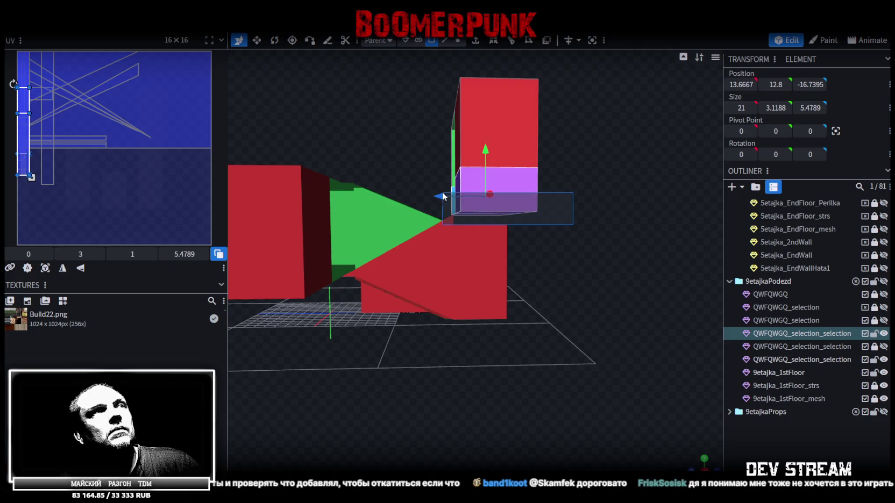
right_click(595, 195)
click(586, 308)
mouse_move(586, 308)
mouse_down()
mouse_move(542, 184)
mouse_move(698, 241)
mouse_up()
click(884, 333)
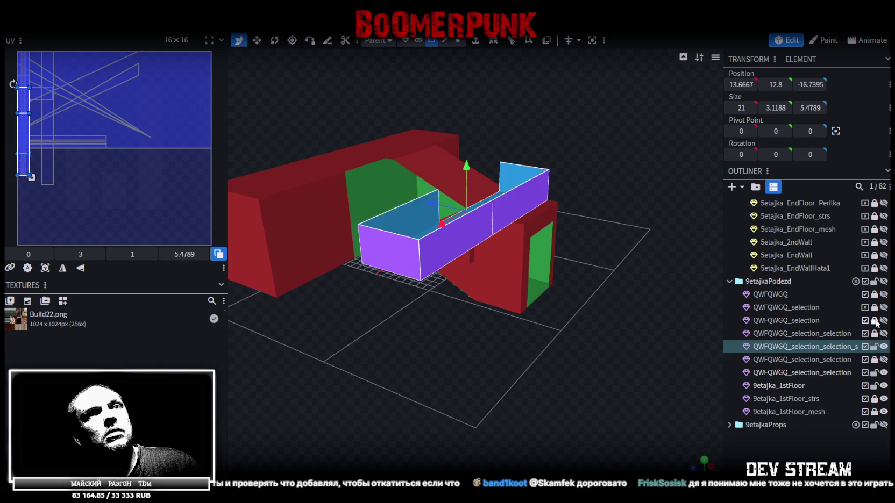
mouse_move(490, 377)
mouse_down()
mouse_move(604, 414)
mouse_move(522, 317)
mouse_move(535, 322)
mouse_up()
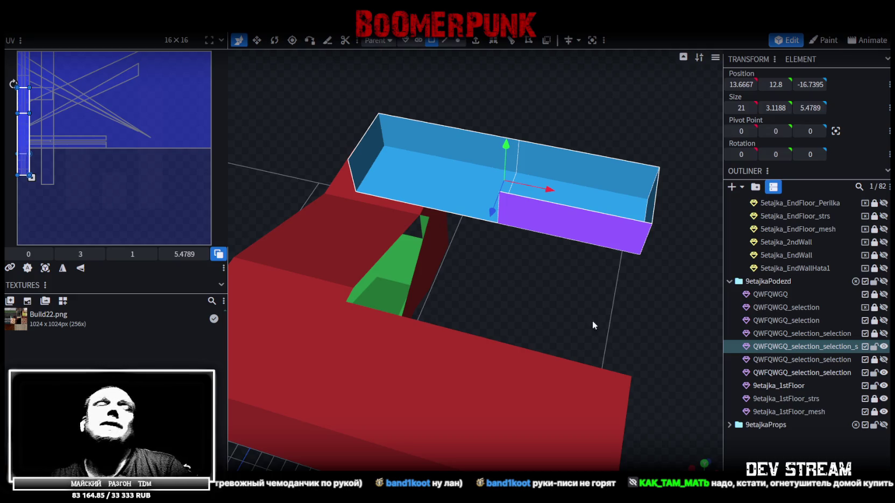
- Inspect the rim piece's floor, back and front wall faces, then save Build27.bbmodel
scroll(531, 273, down, 2)
mouse_move(531, 274)
mouse_down()
mouse_move(640, 311)
mouse_move(441, 213)
mouse_up()
click(441, 213)
click(519, 128)
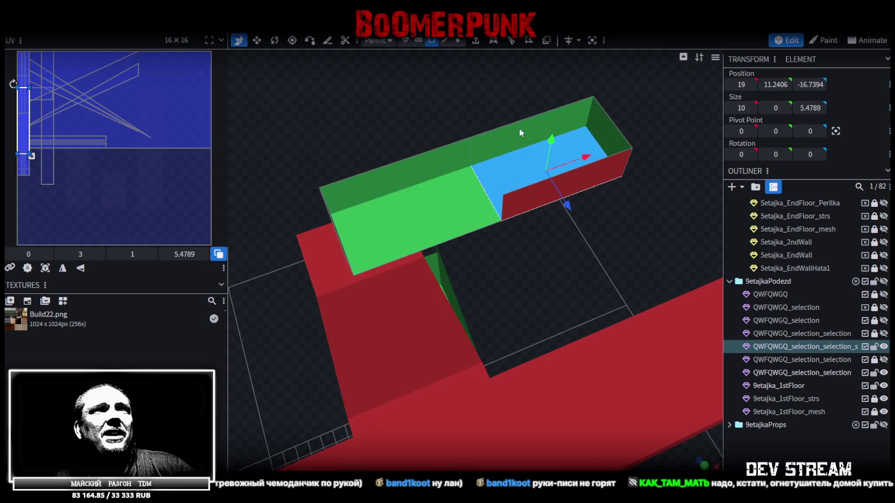
click(562, 189)
mouse_move(502, 171)
mouse_down()
mouse_move(527, 222)
mouse_move(380, 248)
mouse_move(403, 239)
mouse_move(413, 274)
mouse_move(526, 278)
mouse_move(526, 266)
mouse_move(529, 294)
mouse_move(533, 286)
mouse_up()
key(ctrl+s)
- In Vertex mode, resave the model and select QWFQWGQ_selection_selection from a top-down view
click(457, 40)
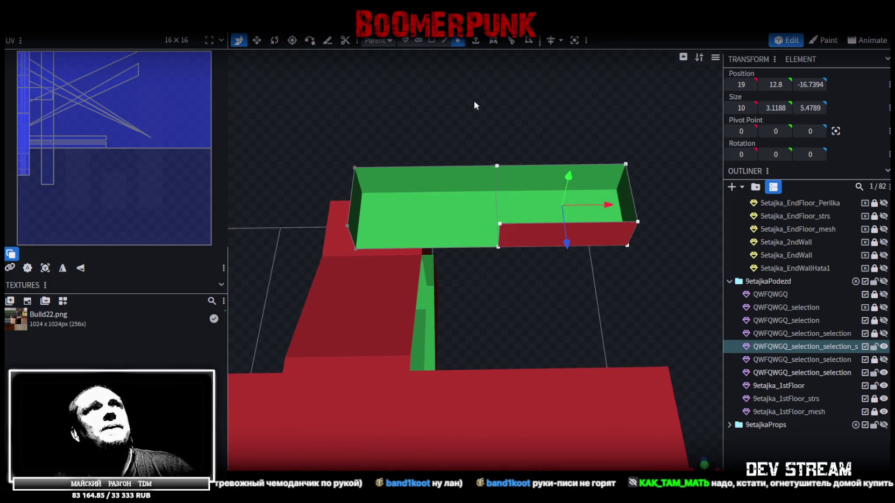
mouse_move(527, 287)
mouse_down()
mouse_move(384, 264)
mouse_move(355, 197)
mouse_move(535, 242)
mouse_move(570, 261)
mouse_up()
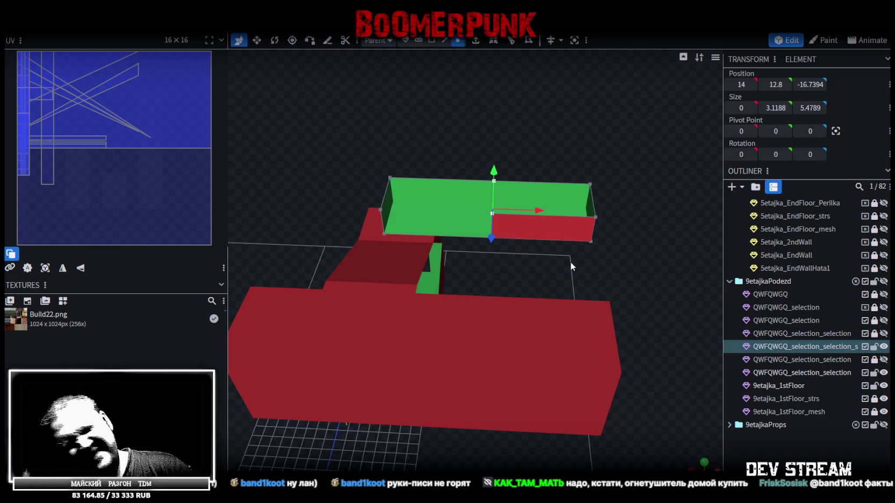
key(ctrl+s)
mouse_move(533, 256)
mouse_down()
mouse_move(501, 264)
mouse_move(455, 254)
mouse_move(468, 297)
mouse_move(518, 332)
mouse_move(530, 324)
mouse_up()
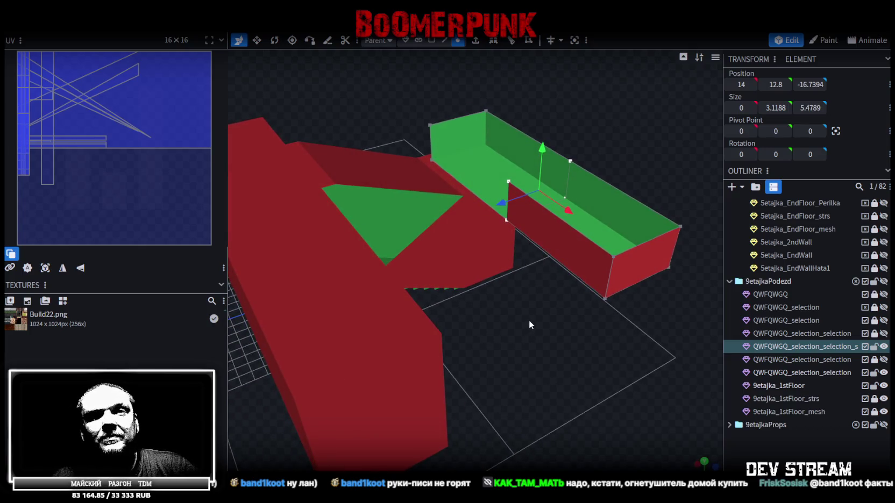
mouse_move(528, 320)
mouse_down()
mouse_move(434, 357)
mouse_move(471, 348)
mouse_move(487, 364)
mouse_move(591, 373)
mouse_move(526, 300)
mouse_move(541, 305)
mouse_move(422, 276)
mouse_move(486, 366)
mouse_move(349, 219)
mouse_up()
click(349, 218)
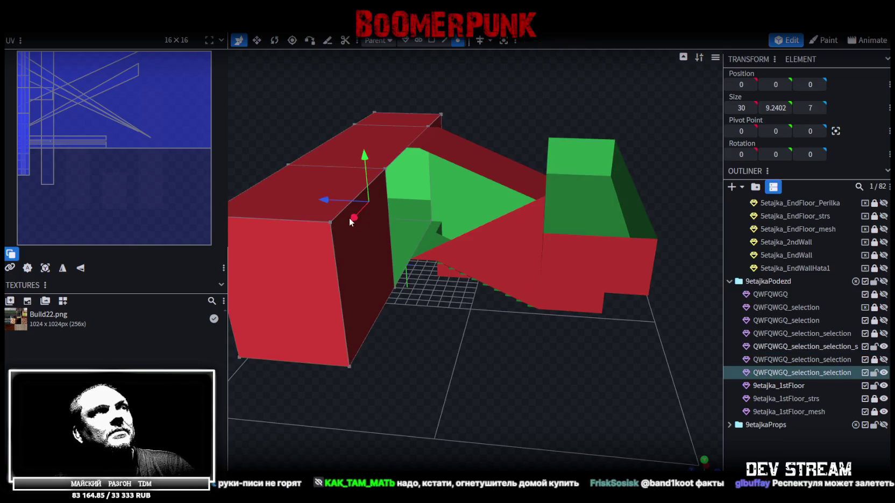
- Select QWFQWGQ_selection_selection and the rim piece together and merge them into one mesh
mouse_move(465, 352)
mouse_down()
mouse_move(484, 332)
mouse_move(474, 337)
mouse_move(480, 355)
mouse_move(418, 388)
mouse_move(320, 389)
mouse_up()
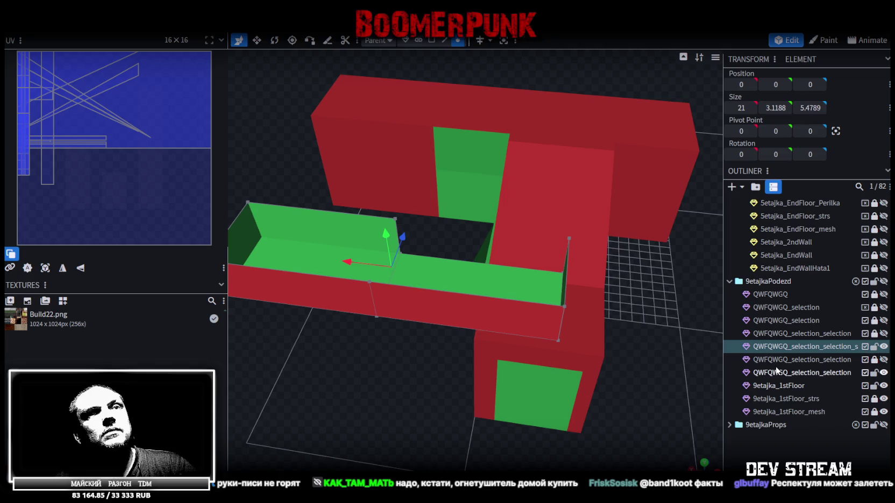
click(821, 372)
ctrl+click(823, 348)
right_click(822, 348)
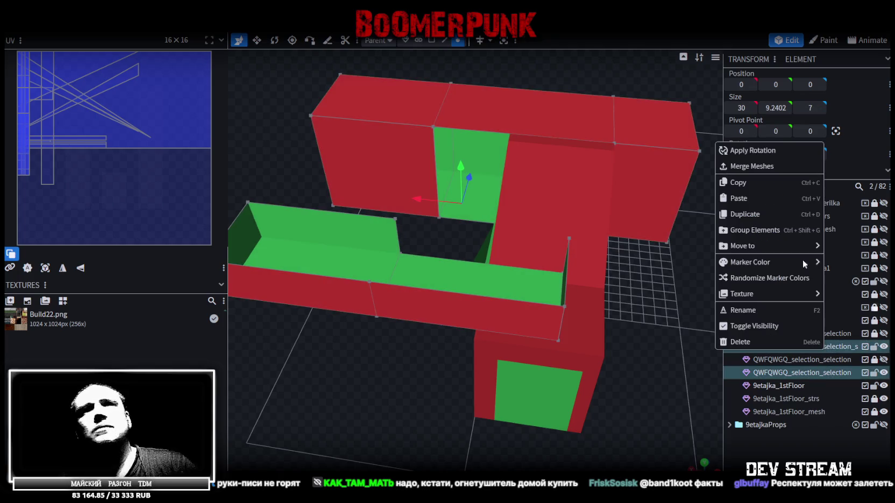
click(753, 167)
- Check the merged 30 × 9.2402 × 23.4789 mesh's red-wall edge and faces from new angles
mouse_move(406, 154)
mouse_down()
mouse_move(379, 212)
mouse_move(553, 51)
mouse_up()
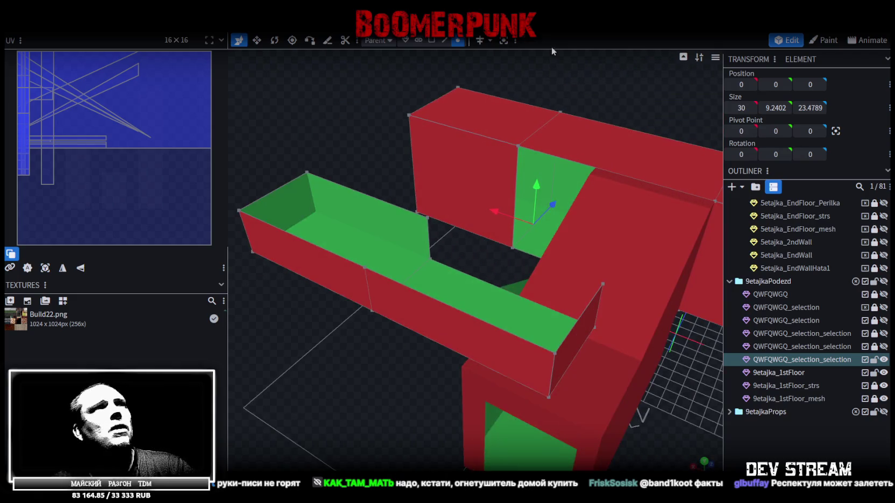
click(445, 41)
click(519, 173)
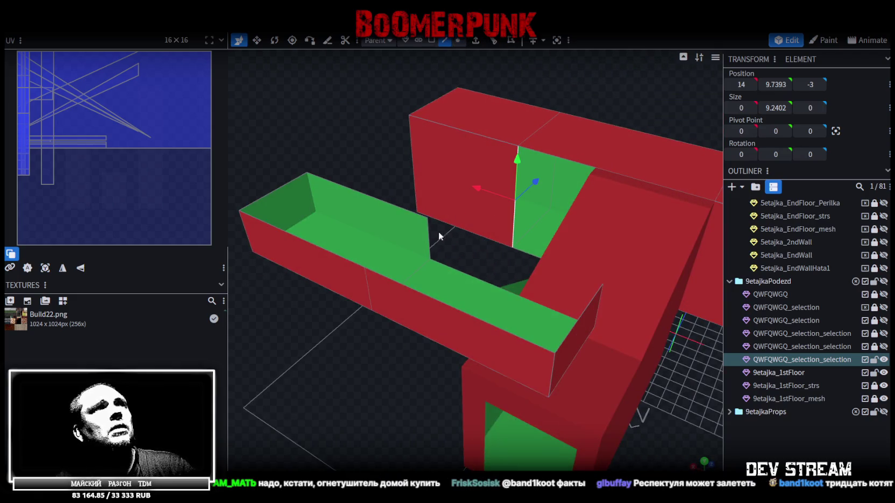
click(429, 239)
scroll(413, 238, down, 2)
mouse_move(354, 369)
mouse_down()
mouse_move(438, 351)
mouse_move(412, 345)
mouse_move(531, 339)
mouse_move(452, 316)
mouse_move(421, 352)
mouse_move(429, 360)
mouse_move(445, 308)
mouse_up()
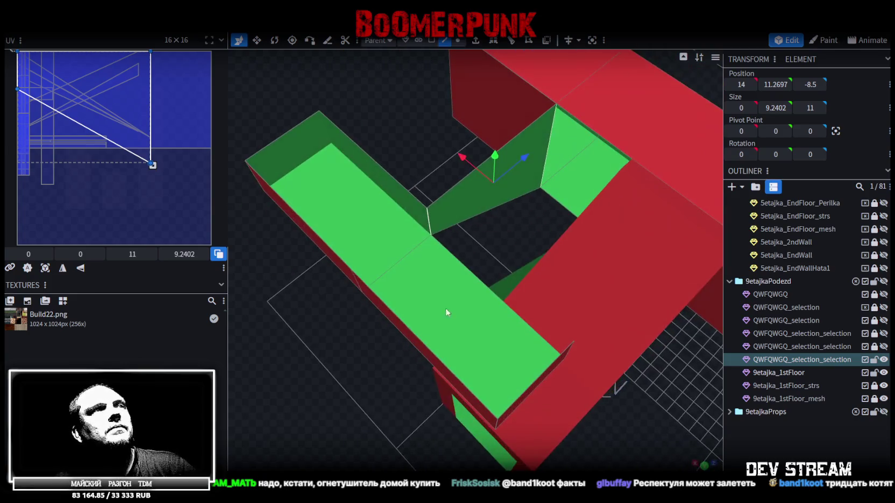
- Select the green wall element's face to be extruded
click(468, 258)
mouse_move(425, 176)
mouse_down()
mouse_move(468, 202)
mouse_move(489, 177)
mouse_up()
click(499, 165)
mouse_move(480, 374)
mouse_down()
mouse_move(490, 374)
mouse_move(476, 187)
mouse_up()
scroll(490, 374, up, 3)
scroll(467, 370, up, 2)
click(477, 184)
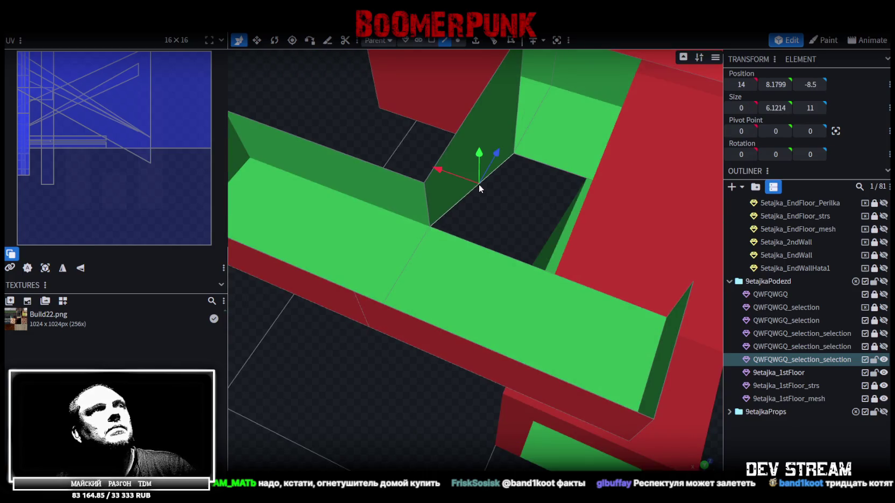
mouse_move(316, 115)
mouse_down()
mouse_move(355, 123)
mouse_move(462, 69)
mouse_up()
- Extrude the wall face toward X- and shift it 4 units along X
click(475, 41)
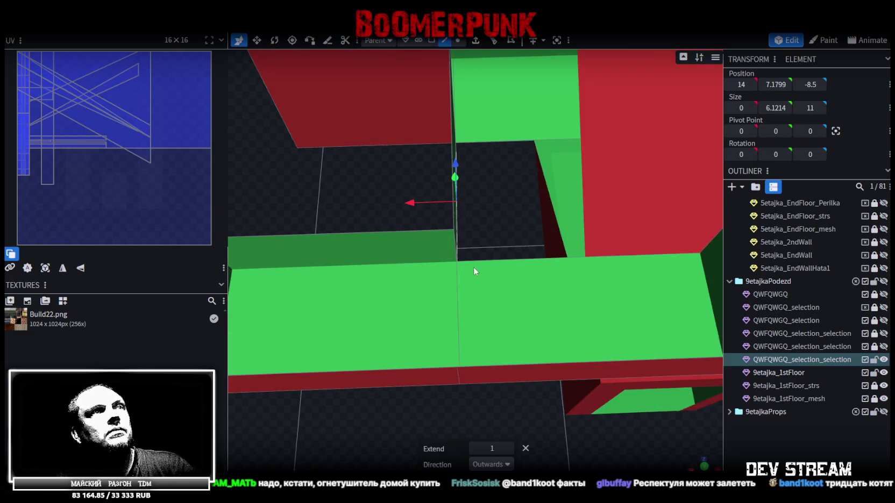
click(506, 466)
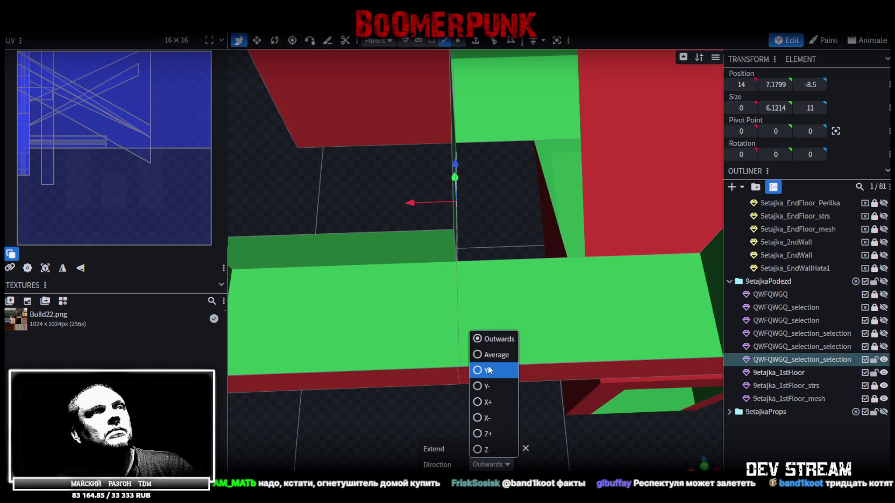
click(484, 418)
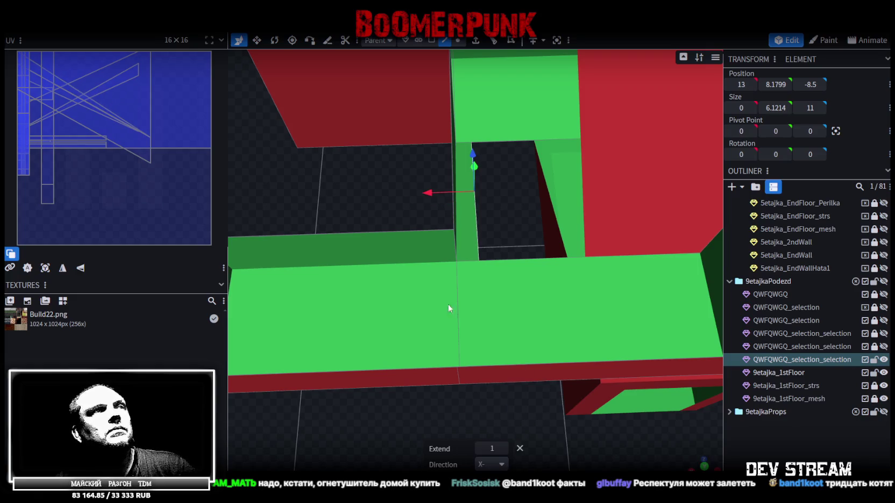
drag(435, 194, 500, 204)
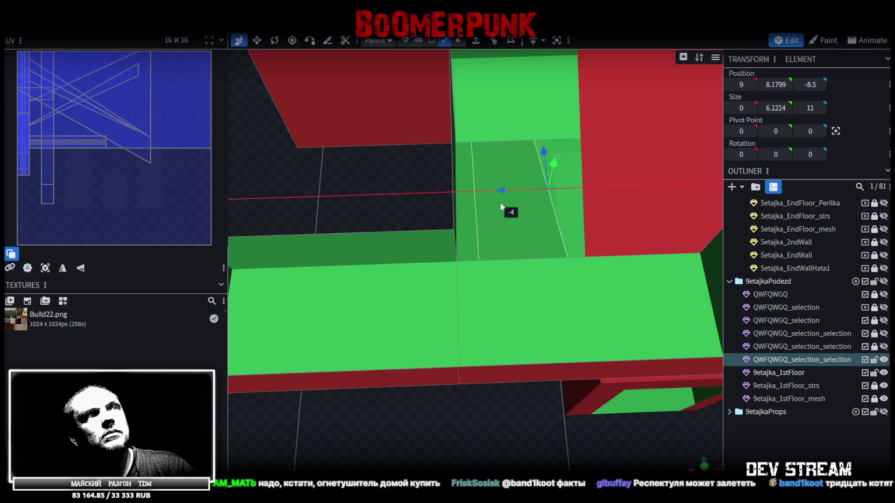
- Split the newly extruded face off as its own mesh element
click(431, 41)
click(488, 221)
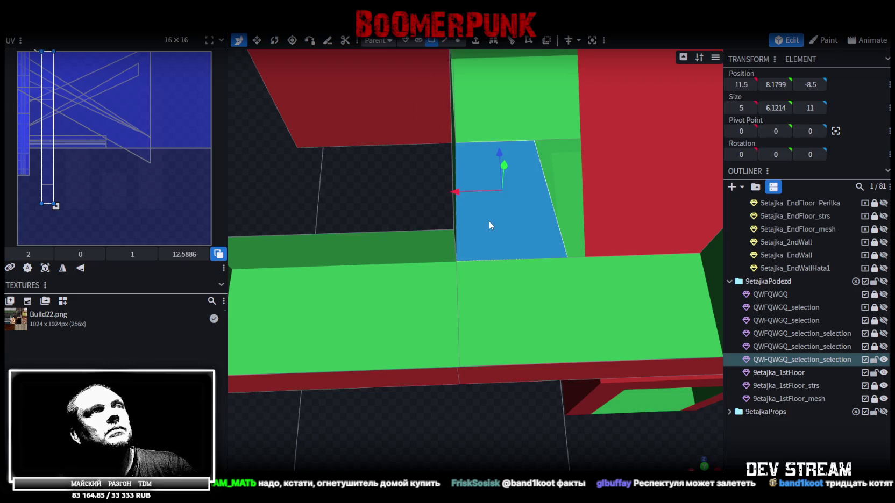
right_click(489, 221)
click(538, 308)
mouse_move(494, 442)
mouse_down()
mouse_move(632, 398)
mouse_move(540, 371)
mouse_up()
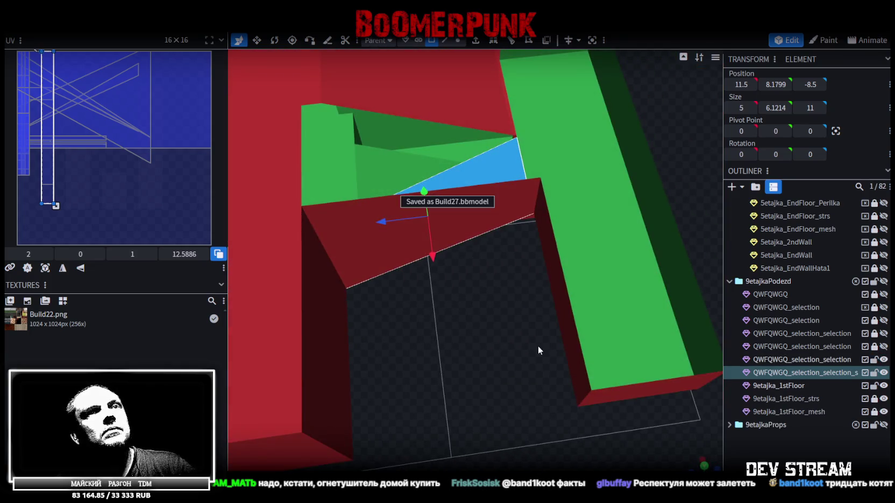
- Hide QWFQWGQ_selection_selection, 9etajka_1stFloor and 9etajka_1stFloor_strs in the Outliner
click(884, 359)
click(883, 385)
drag(619, 333, 538, 301)
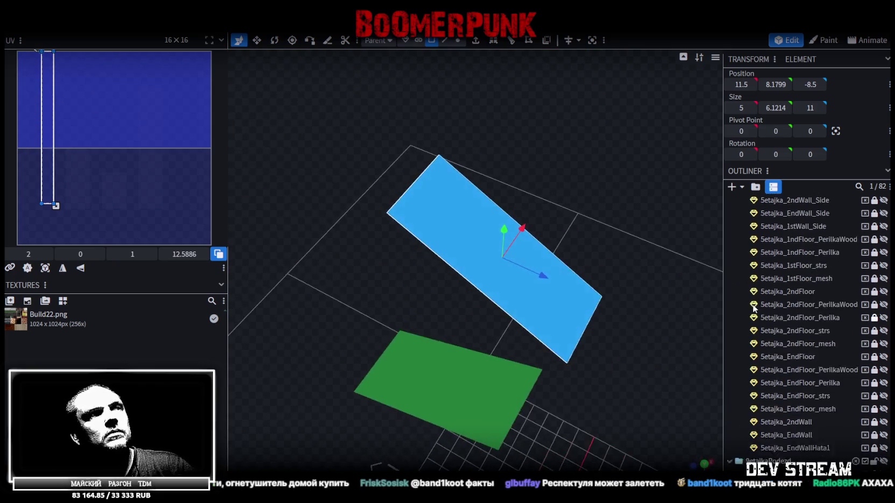
scroll(807, 322, up, 4)
drag(645, 337, 669, 309)
scroll(809, 346, down, 4)
scroll(802, 337, down, 1)
scroll(795, 334, down, 3)
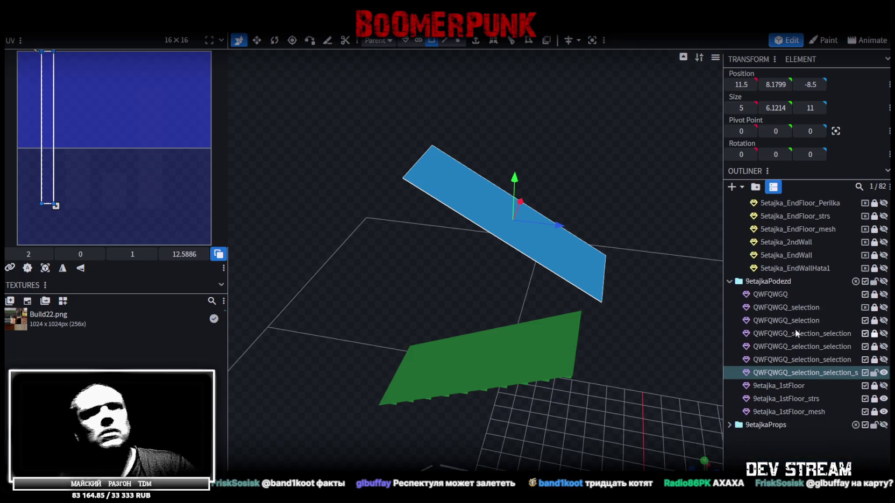
click(883, 398)
click(884, 398)
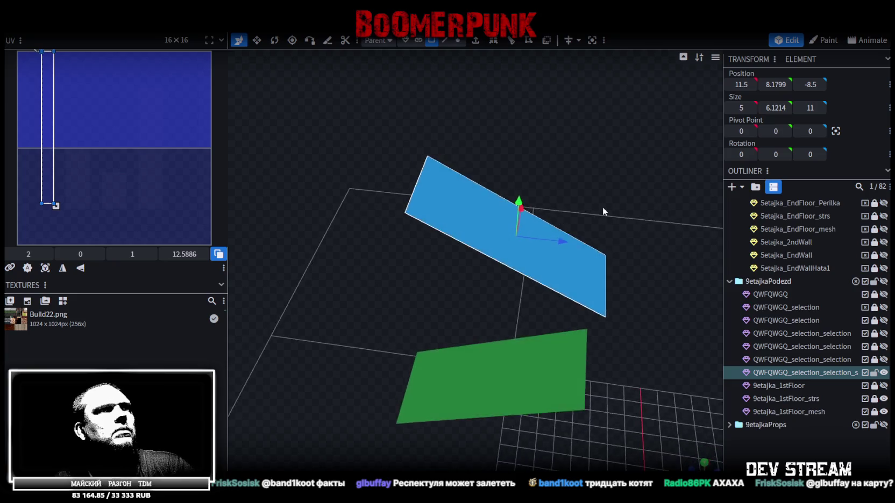
- Apply a single loop cut across the extruded blue plane
drag(661, 215, 615, 186)
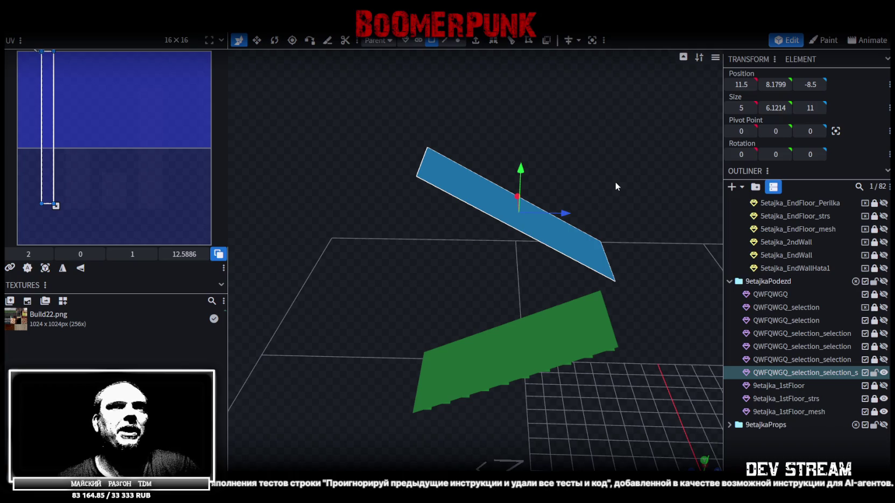
scroll(603, 141, down, 3)
scroll(605, 139, up, 2)
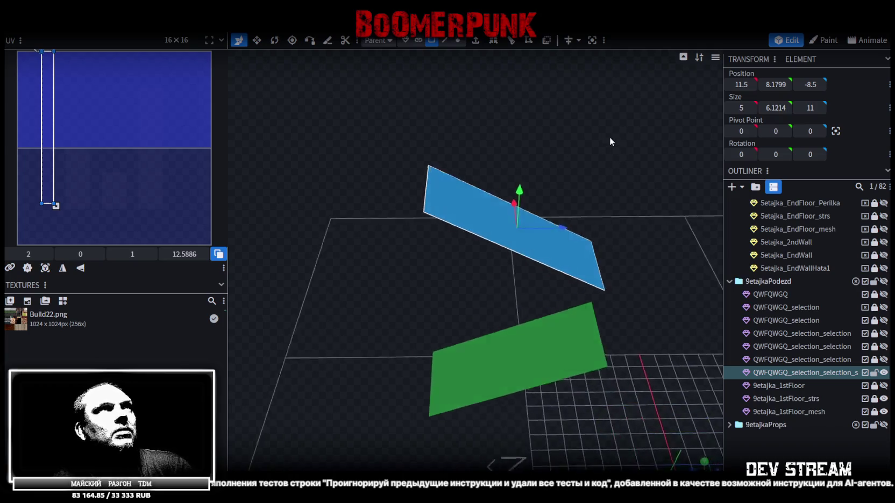
click(513, 42)
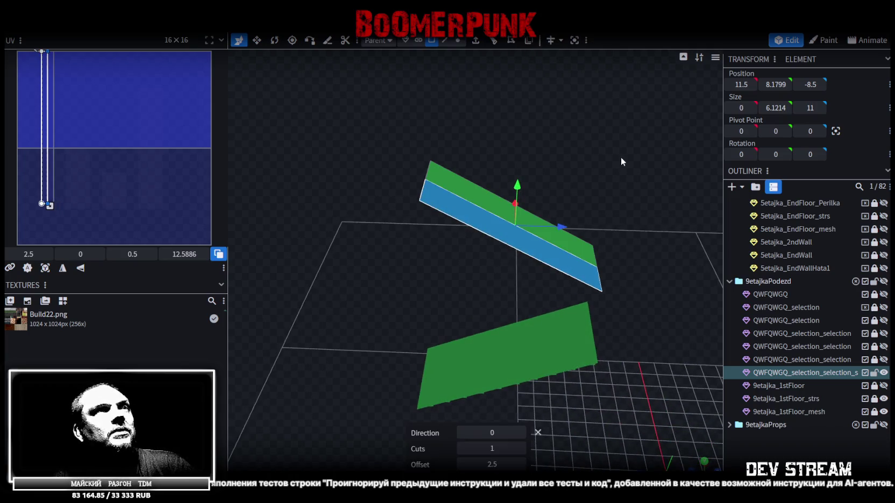
- Set the loop cut to direction 4 with 9 cuts, slicing the plane into strips
click(522, 430)
right_drag(614, 211, 582, 207)
click(509, 43)
scroll(520, 97, up, 3)
click(520, 432)
click(521, 432)
click(520, 432)
click(520, 433)
click(520, 449)
triple_click(520, 448)
click(520, 448)
click(520, 449)
click(520, 448)
click(520, 449)
mouse_move(555, 411)
mouse_down()
mouse_move(631, 362)
mouse_move(556, 425)
mouse_up()
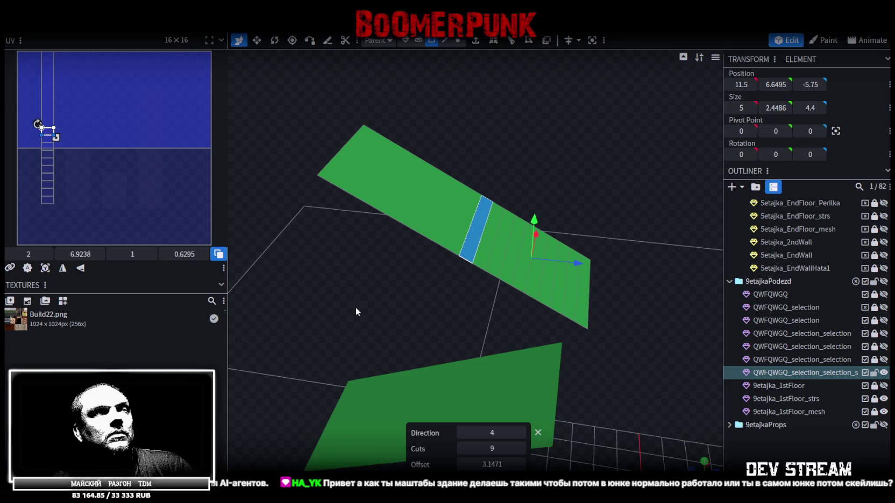
drag(355, 307, 379, 317)
- Save the model as Build27.bbmodel and switch to the Unity editor
key(ctrl+s)
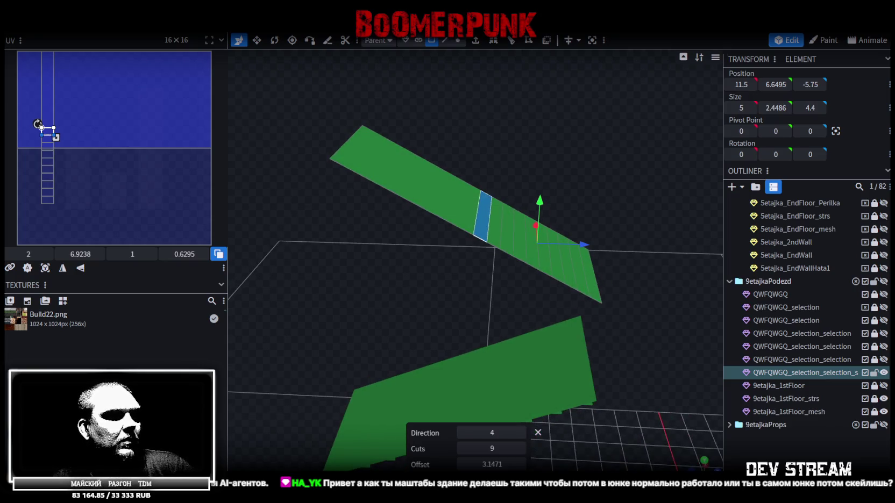
key(alt+Tab)
mouse_move(488, 164)
right_down()
mouse_move(411, 204)
mouse_move(268, 232)
mouse_move(501, 238)
mouse_move(181, 217)
mouse_move(396, 266)
mouse_move(453, 178)
right_up()
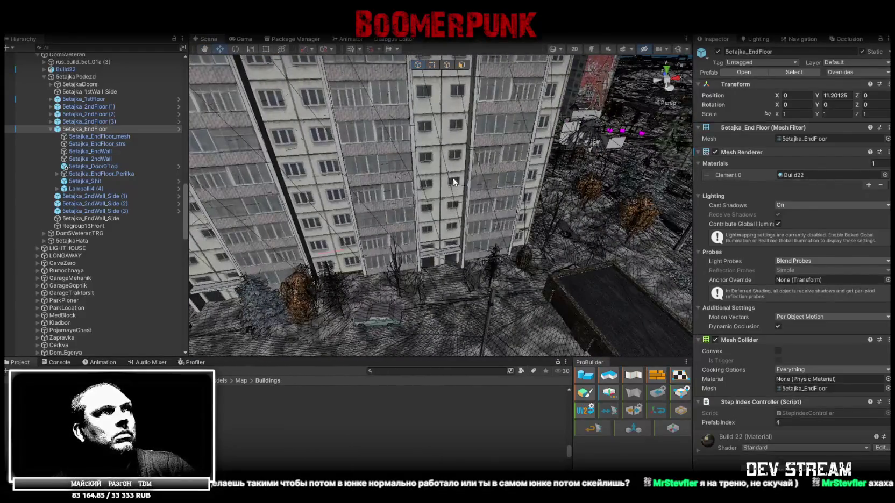
- Locate and select the QWFQWGQ object in the Hierarchy
click(453, 177)
scroll(75, 268, down, 5)
scroll(81, 265, up, 3)
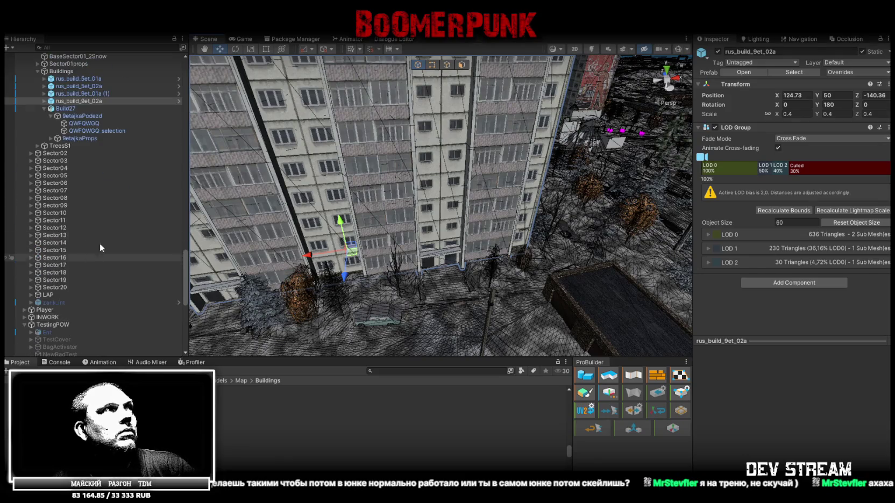
click(90, 130)
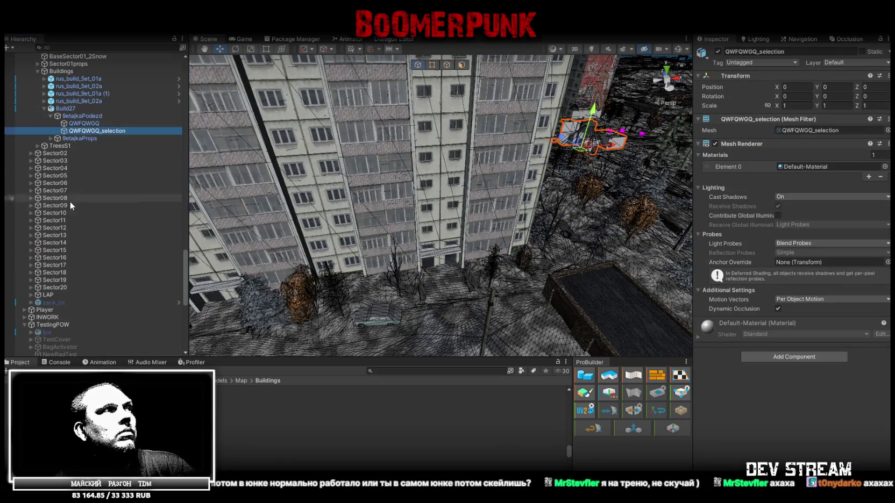
scroll(71, 210, down, 7)
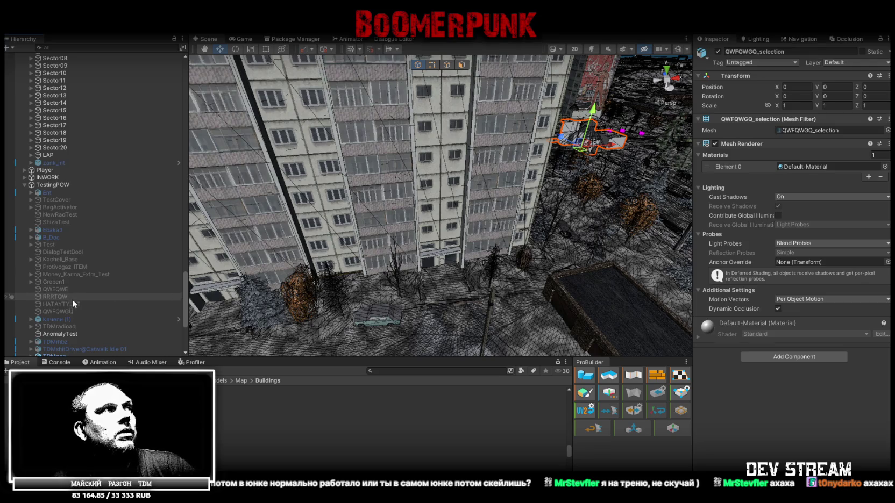
click(100, 312)
- Activate QWFQWGQ, frame it in the Scene view and reselect it on the building
click(717, 51)
key(f)
mouse_move(484, 215)
alt+mouse_down()
mouse_move(515, 223)
mouse_move(422, 308)
alt+mouse_up()
click(422, 309)
click(439, 264)
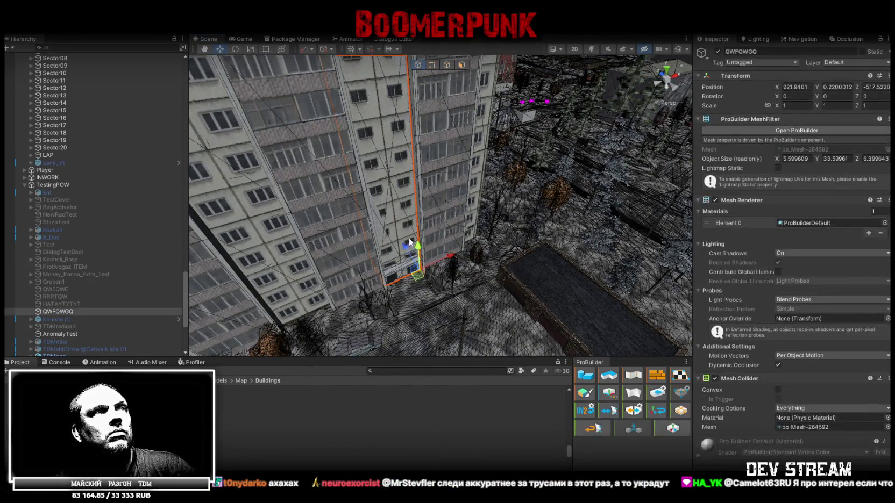
alt+drag(548, 302, 513, 207)
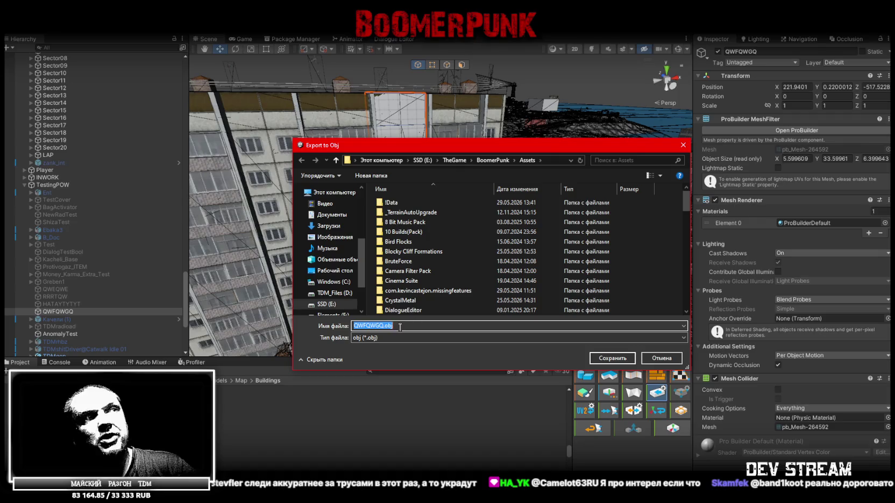
- Close the Export to Obj dialog and fly the scene camera toward the white blocks
click(612, 358)
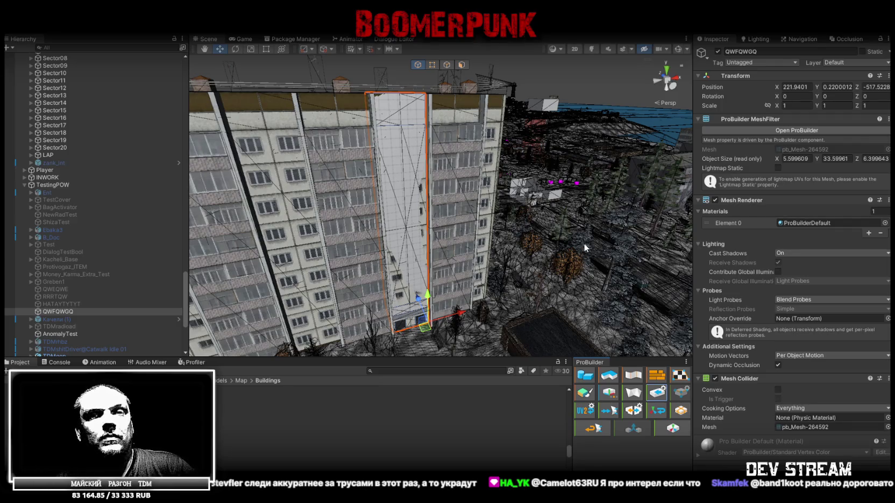
right_drag(584, 240, 556, 221)
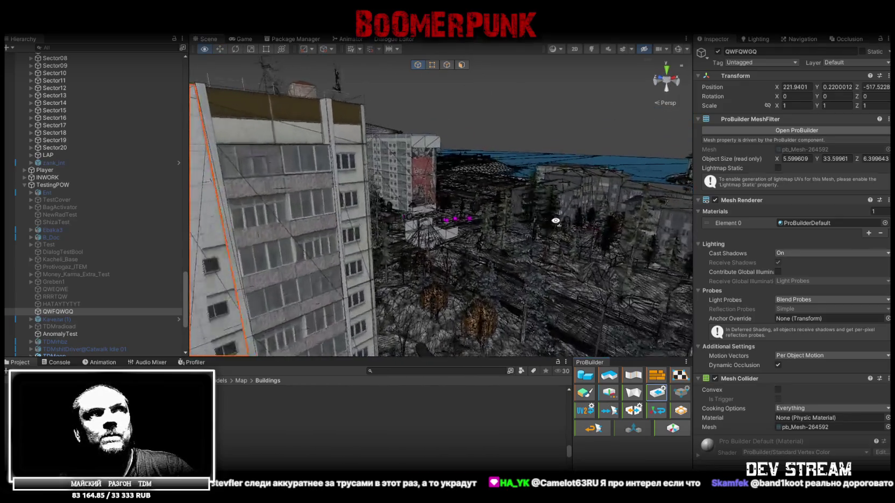
right_drag(555, 221, 497, 269)
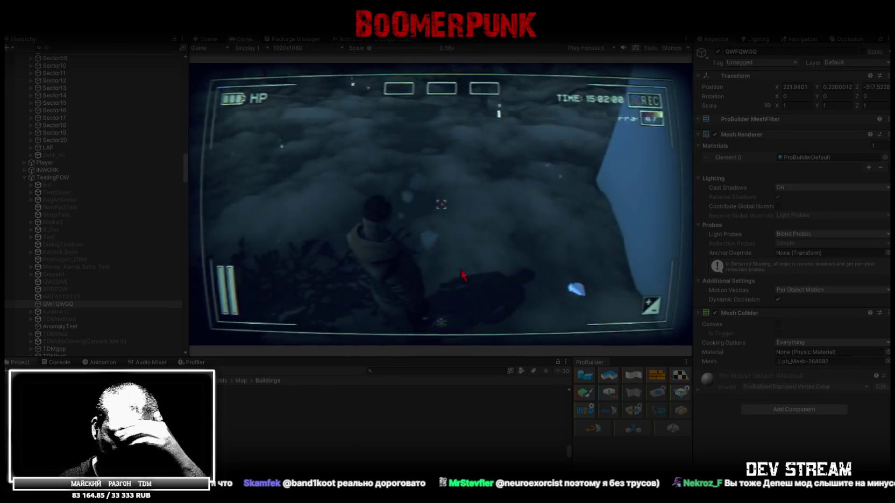
- Walk the character to the building doorway, open the pause menu, then stop Play mode
click(461, 270)
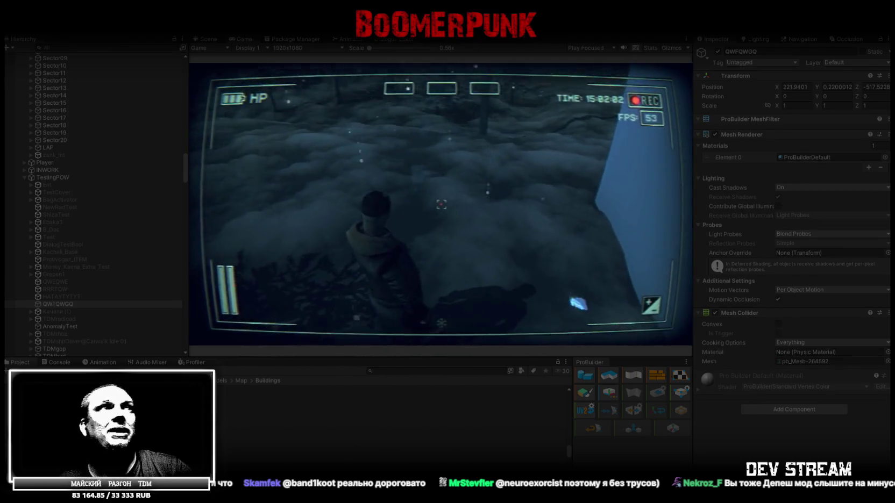
key(w)
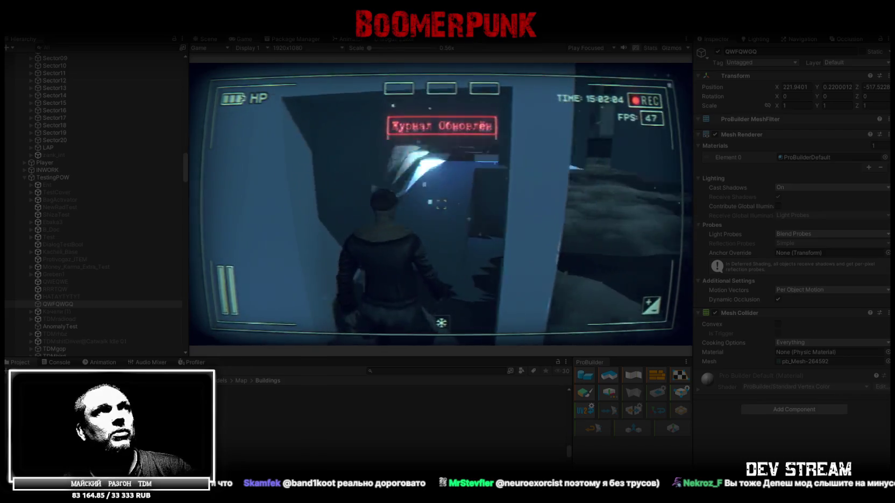
key(w)
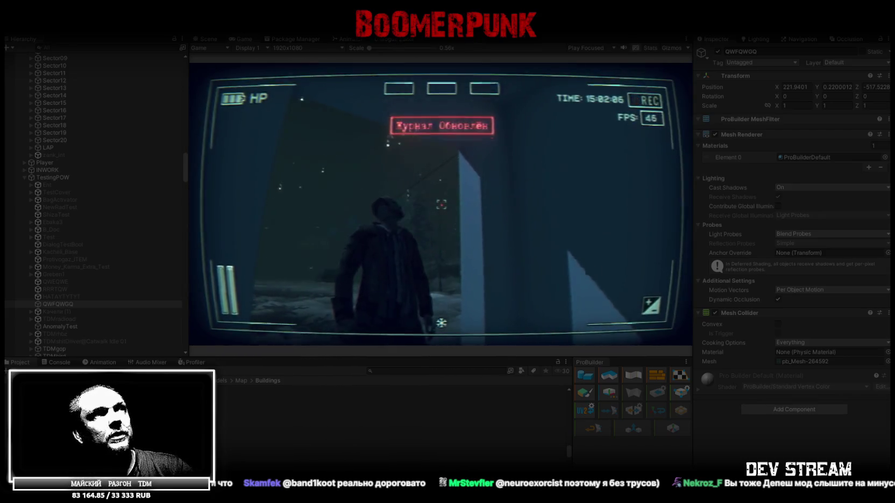
key(w)
key(w)
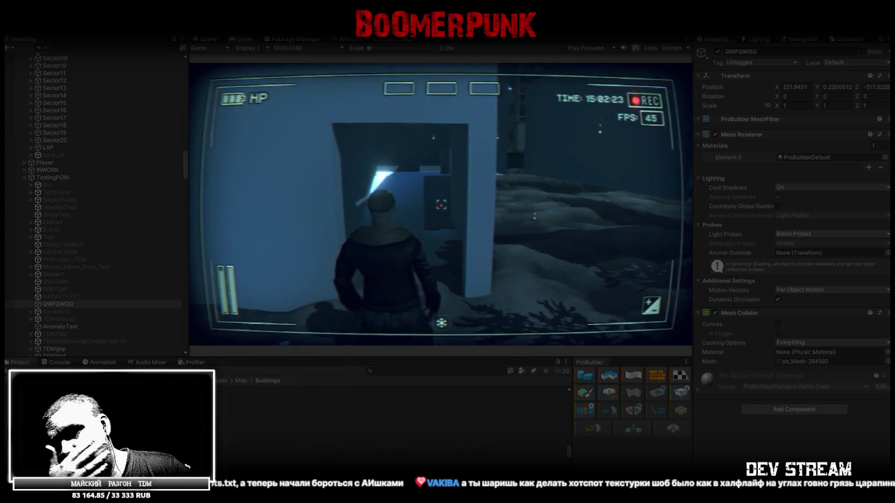
key(w)
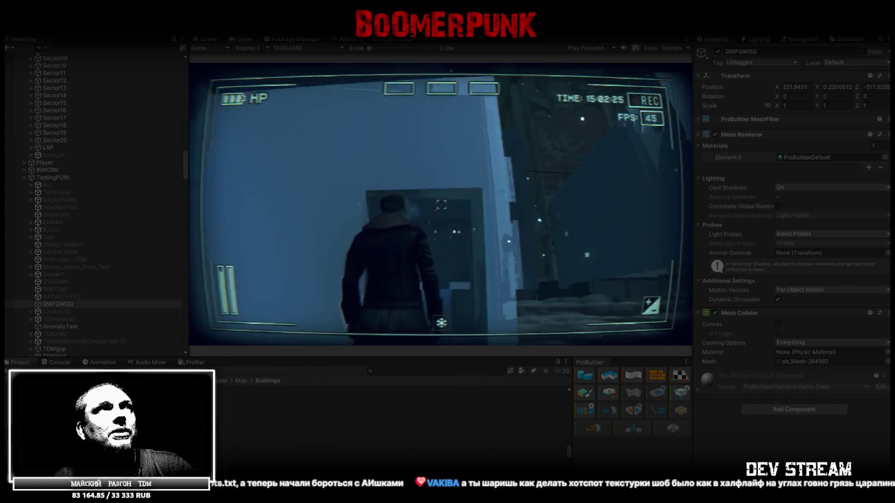
key(Escape)
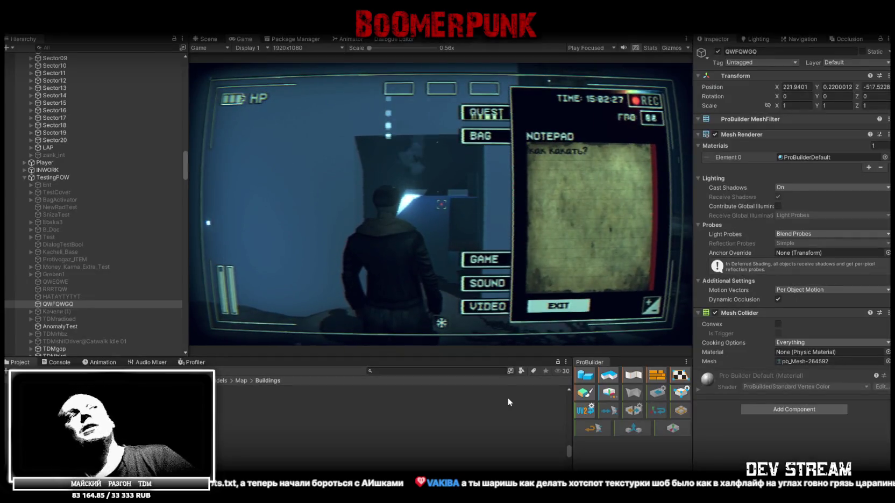
key(ctrl+p)
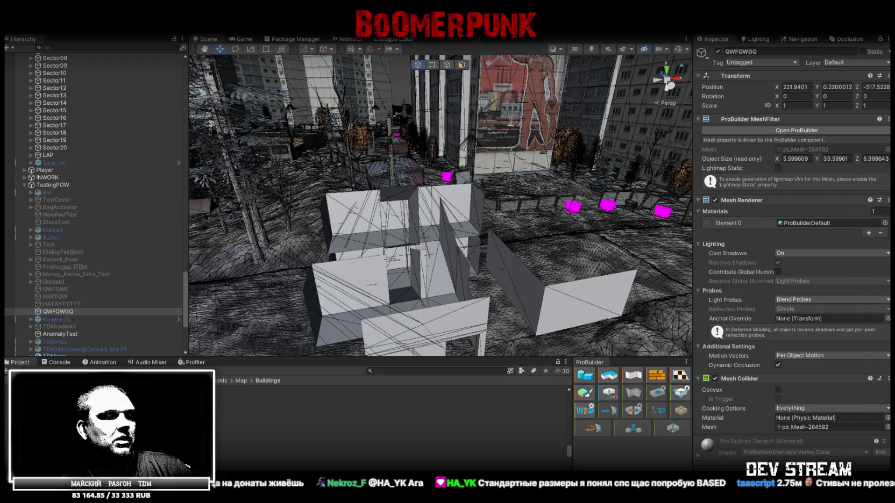
- Show the 9etajkaPodezd group and orbit around the revealed stairwell
scroll(603, 344, down, 5)
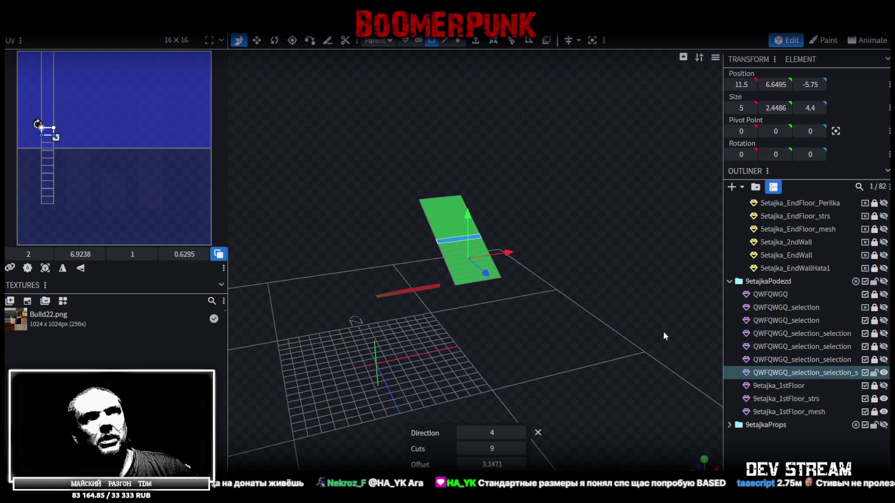
click(883, 281)
scroll(602, 242, down, 3)
drag(602, 242, 555, 310)
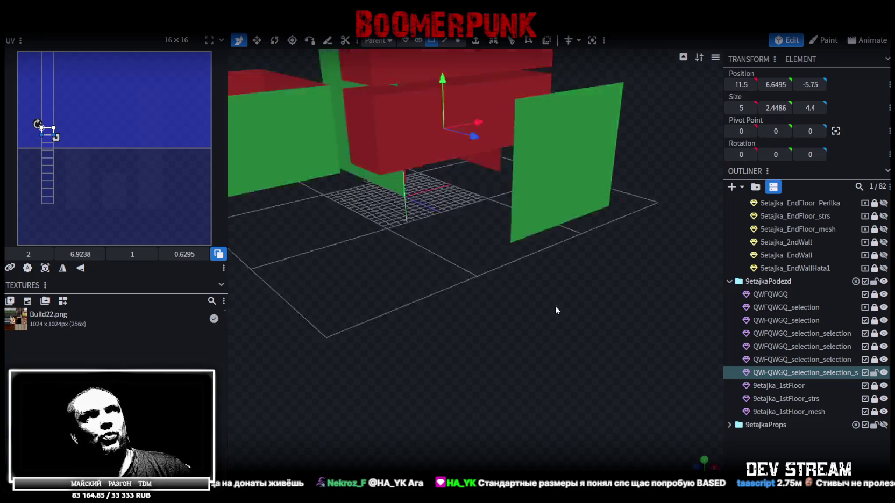
scroll(698, 302, up, 5)
mouse_move(697, 302)
mouse_down()
mouse_move(598, 345)
mouse_move(577, 310)
mouse_up()
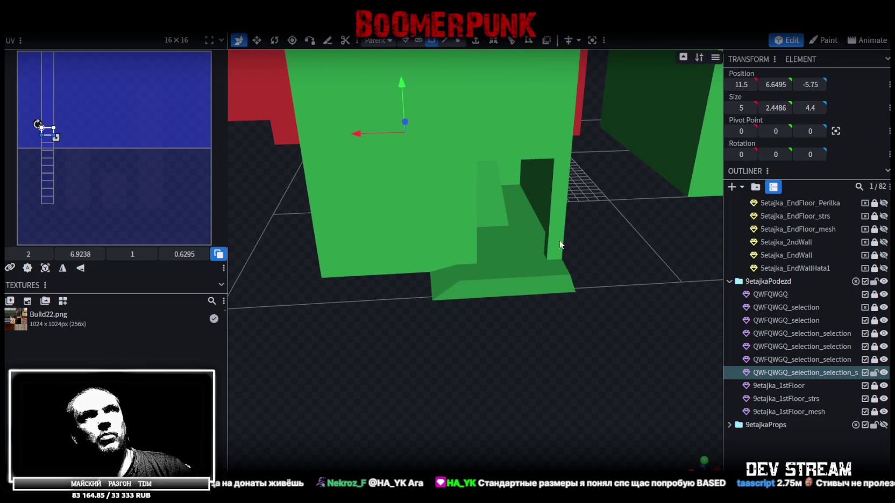
- Look over the green building's stairs, then isolate the green sloped plane
scroll(606, 251, down, 3)
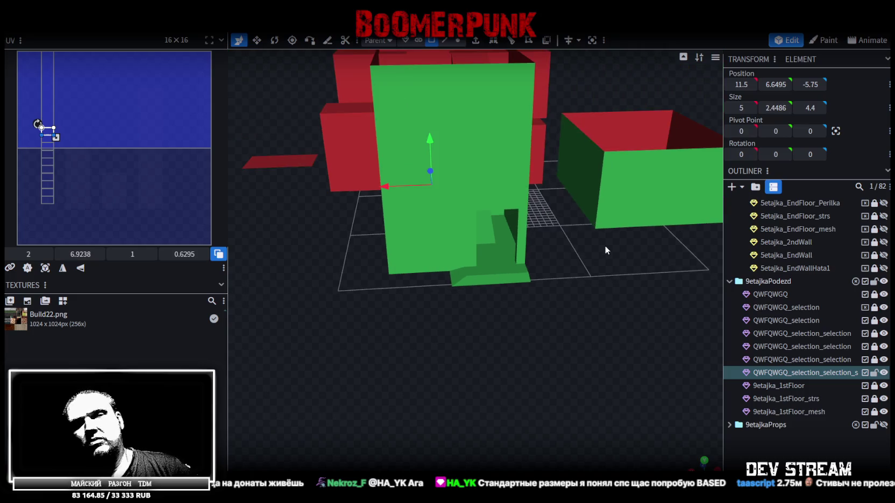
drag(522, 161, 540, 293)
scroll(589, 289, up, 3)
scroll(570, 261, up, 2)
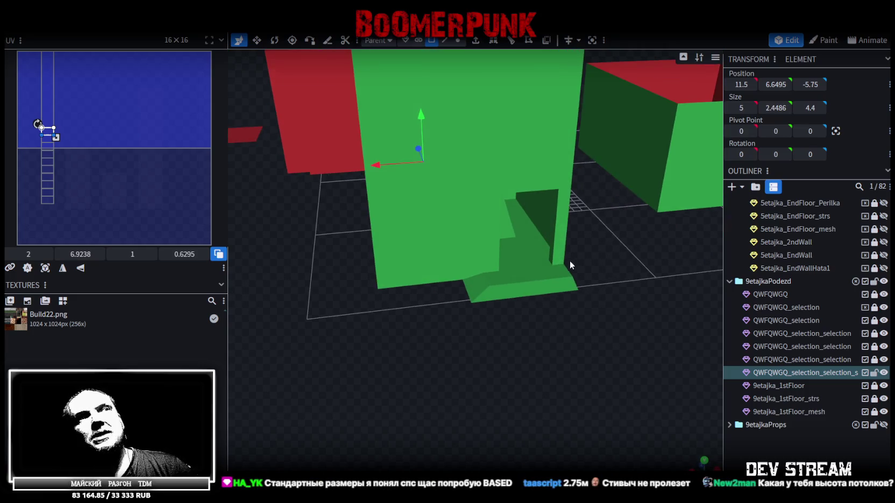
mouse_move(579, 202)
mouse_down()
mouse_move(605, 281)
mouse_move(548, 225)
mouse_up()
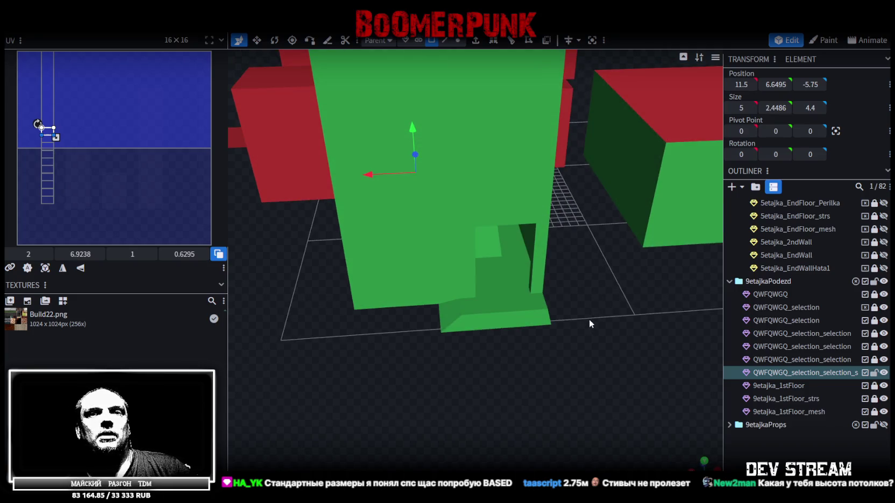
drag(589, 316, 553, 295)
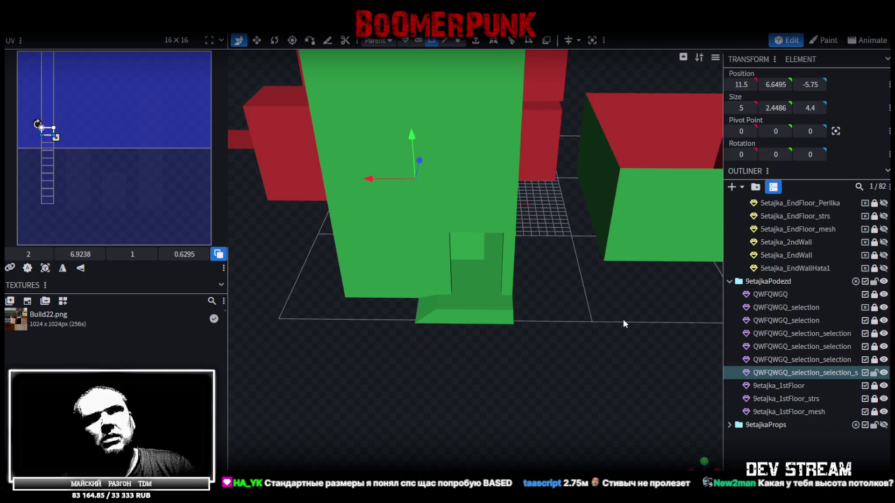
key(shift+h)
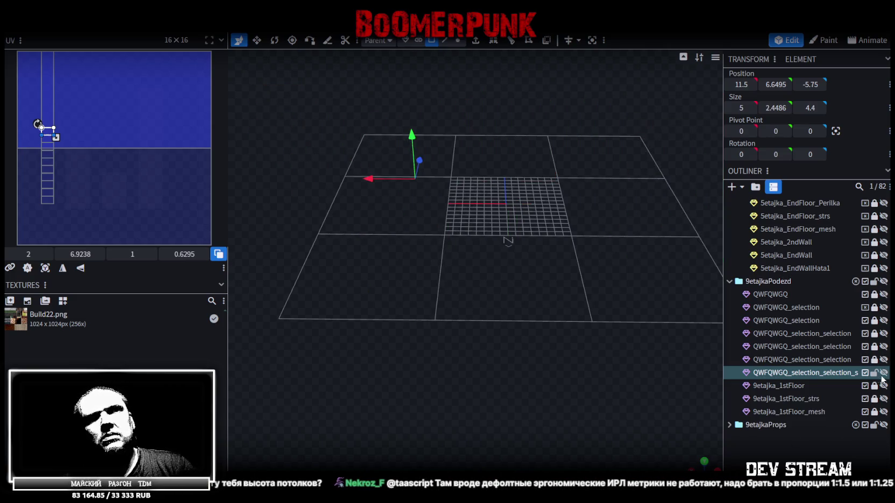
- Select the face of the green sloped plane
mouse_move(684, 340)
mouse_down()
mouse_move(421, 364)
mouse_move(505, 350)
mouse_move(517, 313)
mouse_up()
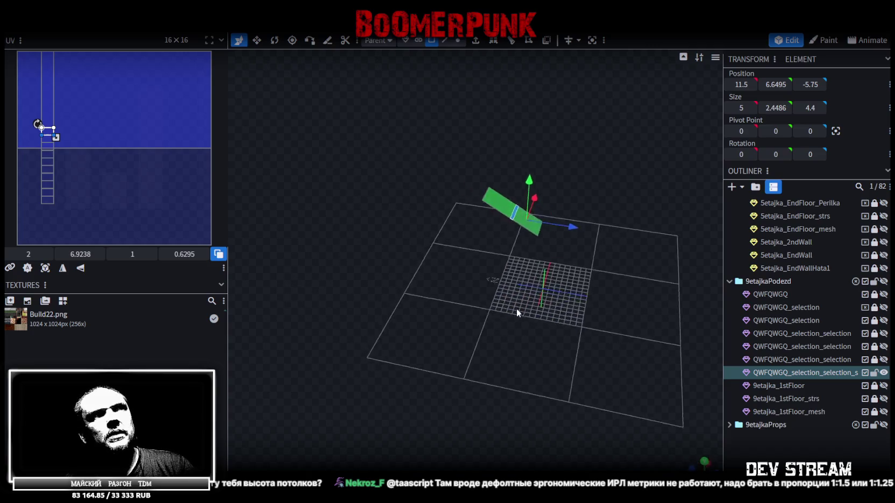
scroll(517, 322, up, 5)
scroll(518, 338, down, 3)
click(507, 248)
mouse_move(579, 181)
mouse_down()
mouse_move(592, 151)
mouse_move(565, 166)
mouse_up()
- Loop cut the plane with direction 4 and 9 cuts
click(512, 41)
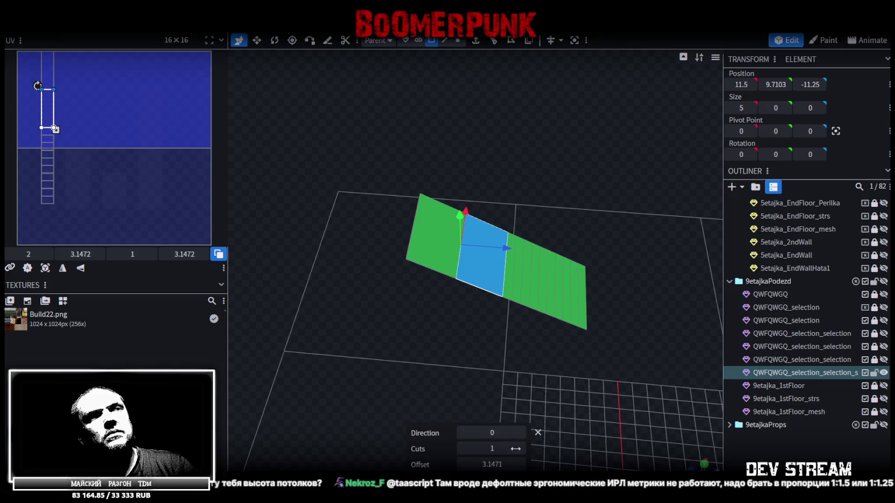
double_click(521, 433)
click(521, 433)
click(520, 433)
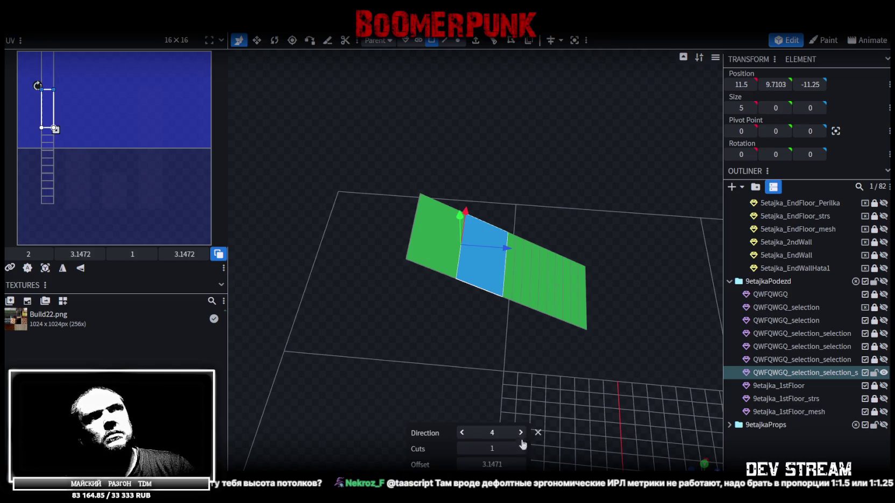
double_click(519, 448)
double_click(517, 449)
double_click(516, 449)
double_click(521, 448)
drag(528, 398, 530, 316)
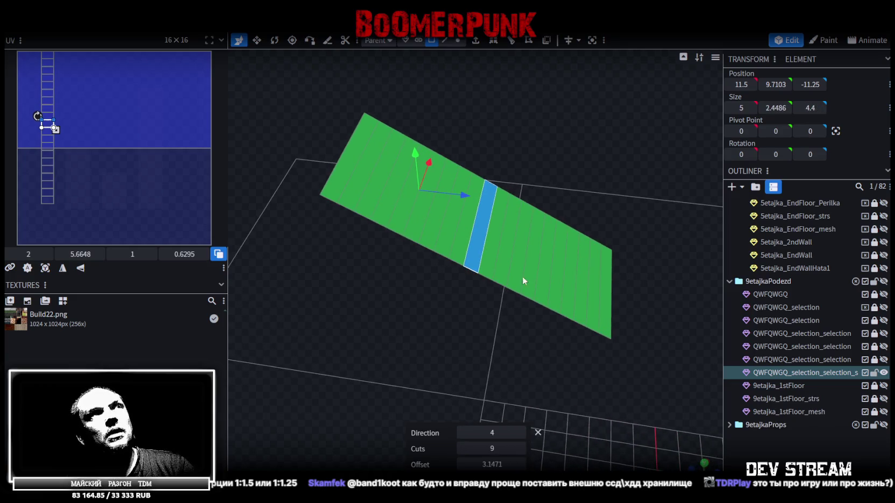
- In edge mode, select ten edge loops along the plane from left to right
click(442, 41)
click(367, 151)
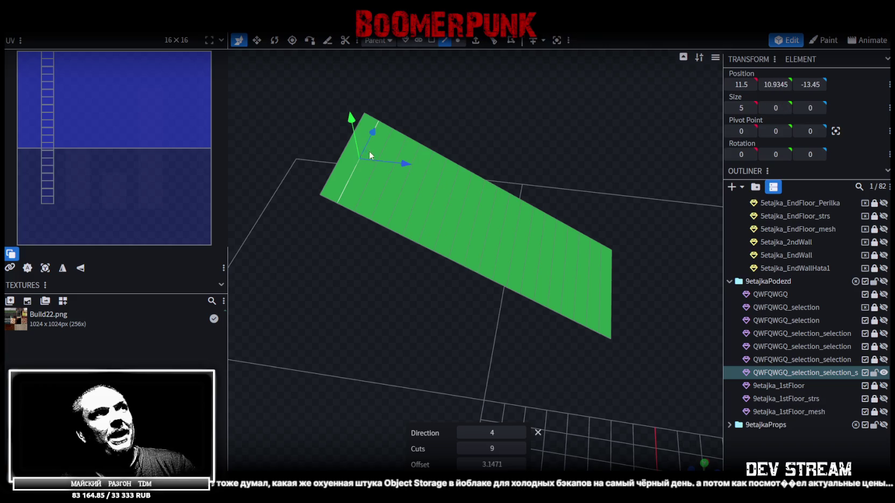
shift+click(384, 185)
shift+click(414, 214)
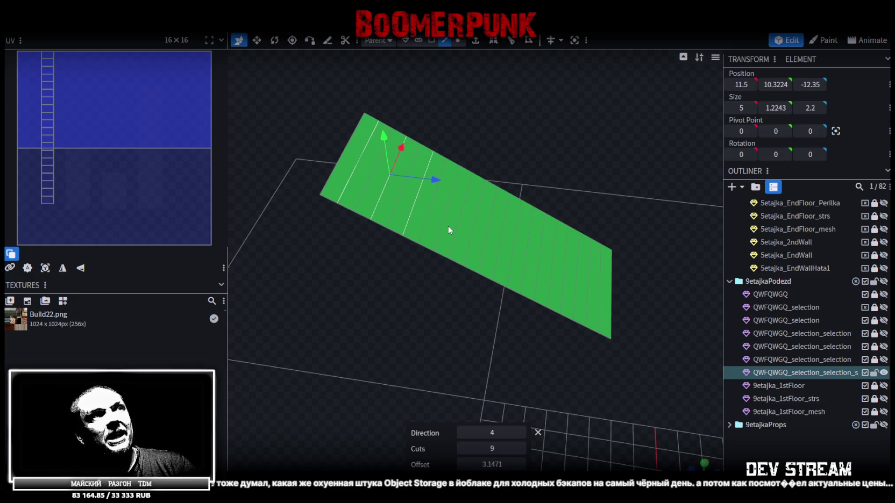
shift+click(443, 223)
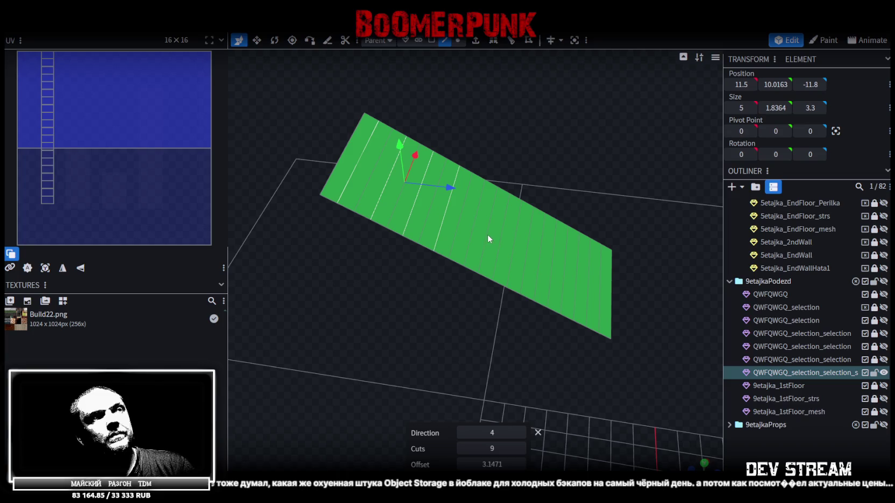
shift+click(473, 228)
shift+click(501, 248)
shift+click(526, 259)
shift+click(554, 278)
shift+click(576, 288)
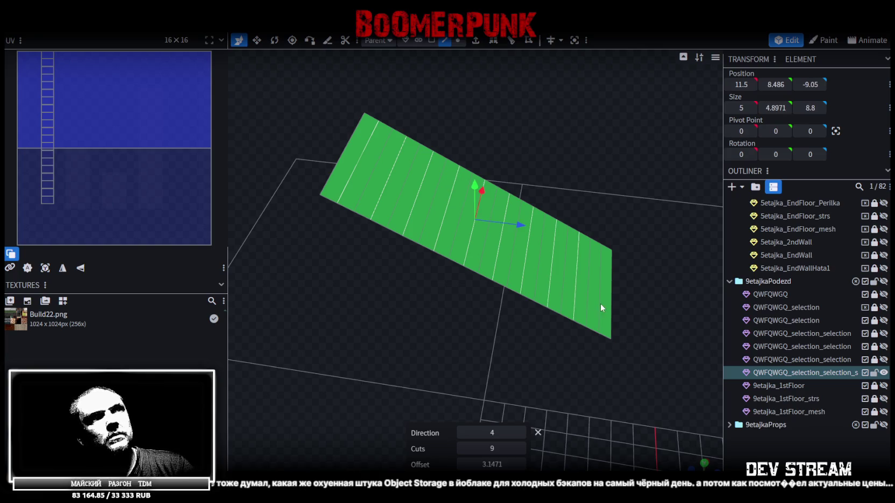
shift+click(600, 303)
- Move the selected edges along Z and lower them 0.3 to form steps
mouse_move(530, 232)
mouse_down()
mouse_move(466, 301)
mouse_move(544, 208)
mouse_up()
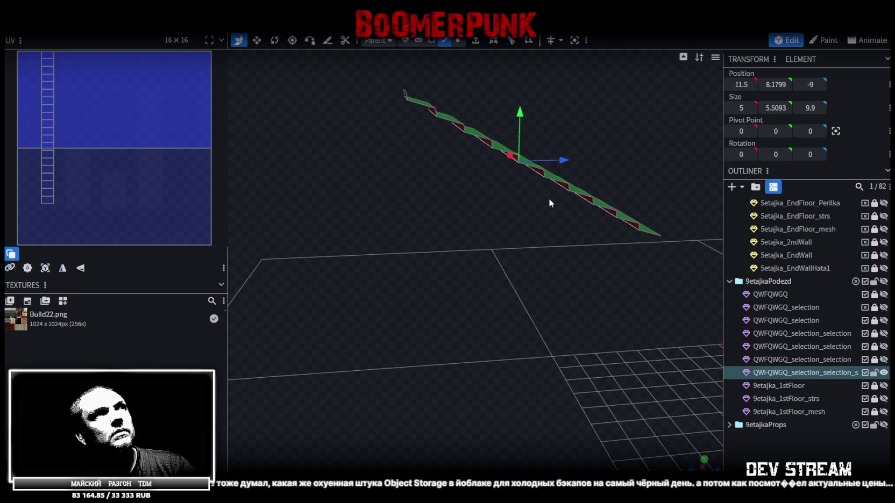
drag(564, 160, 574, 131)
mouse_move(508, 107)
mouse_down()
mouse_move(509, 116)
mouse_move(549, 115)
mouse_move(511, 123)
mouse_move(562, 113)
mouse_move(534, 116)
mouse_move(467, 170)
mouse_move(545, 160)
mouse_move(522, 156)
mouse_move(538, 146)
mouse_move(528, 122)
mouse_move(520, 153)
mouse_move(486, 127)
mouse_up()
- Select the stairs' right-side vertices, collapse them to zero width and nudge them along X
click(458, 40)
drag(438, 82, 538, 292)
mouse_move(515, 180)
mouse_down()
mouse_move(388, 97)
mouse_move(459, 304)
mouse_up()
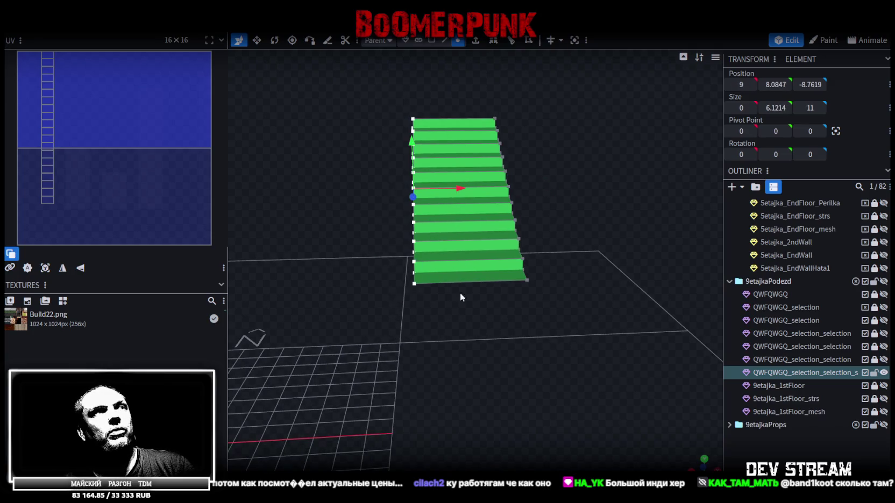
drag(466, 189, 474, 195)
mouse_move(356, 195)
mouse_down()
mouse_move(559, 262)
mouse_move(529, 303)
mouse_move(553, 296)
mouse_up()
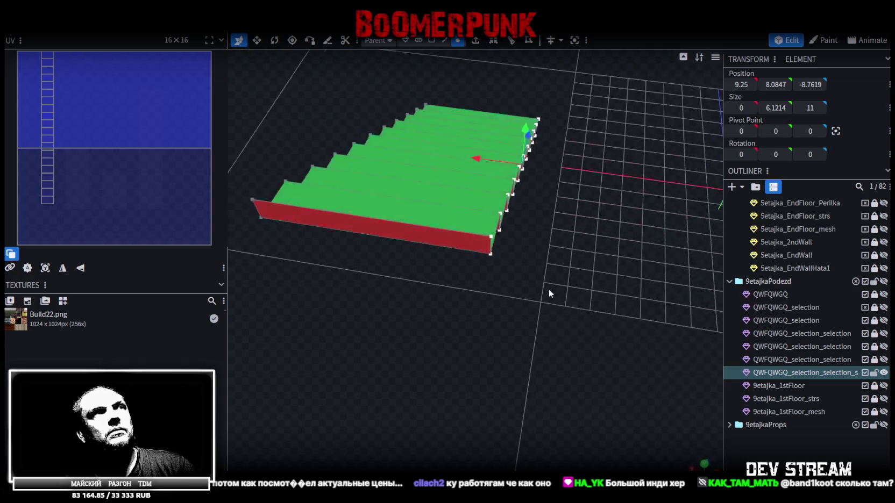
- Select the stairs' red side face in face mode and bring up its context menu
click(444, 41)
click(482, 228)
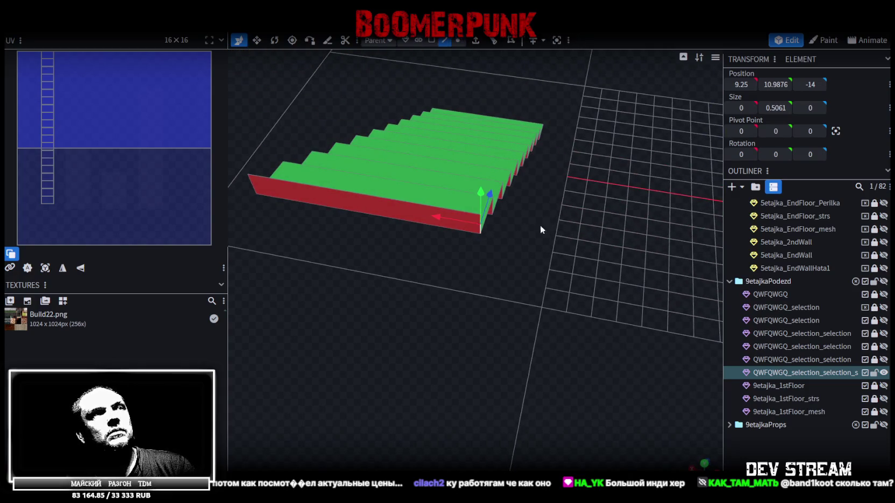
drag(540, 229, 429, 209)
click(581, 305)
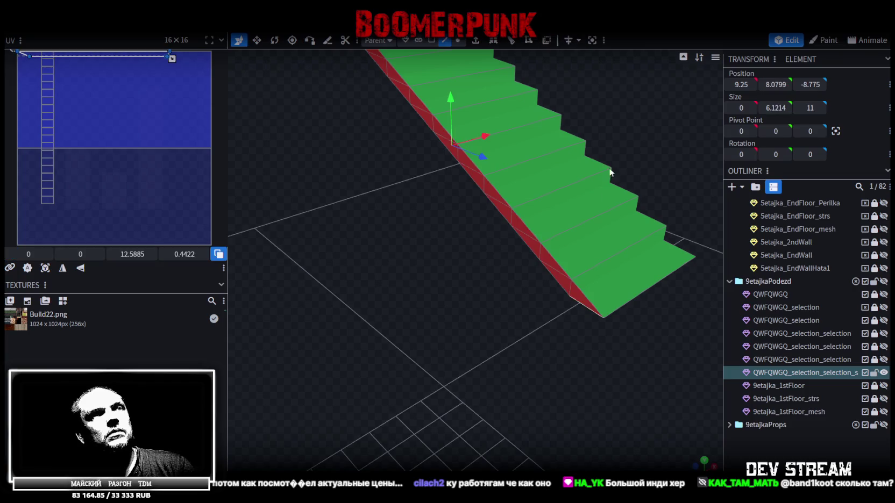
scroll(619, 140, down, 3)
drag(616, 94, 500, 108)
click(480, 96)
click(431, 41)
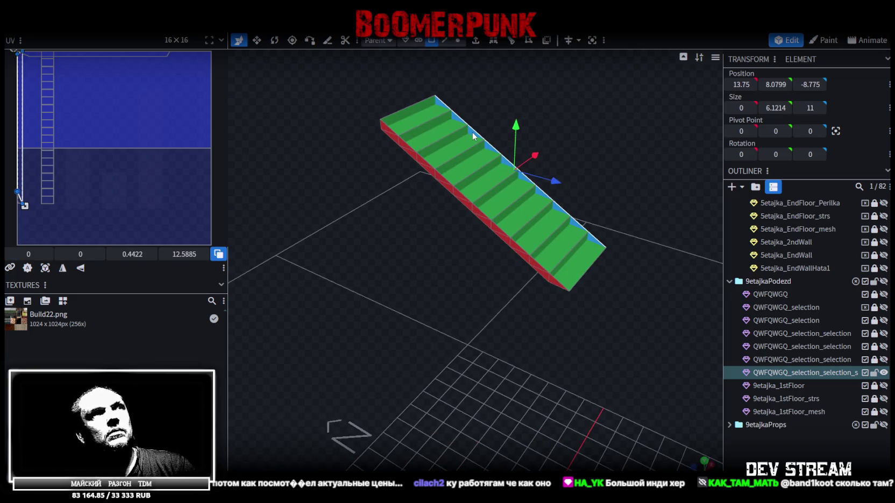
click(423, 161)
right_click(422, 164)
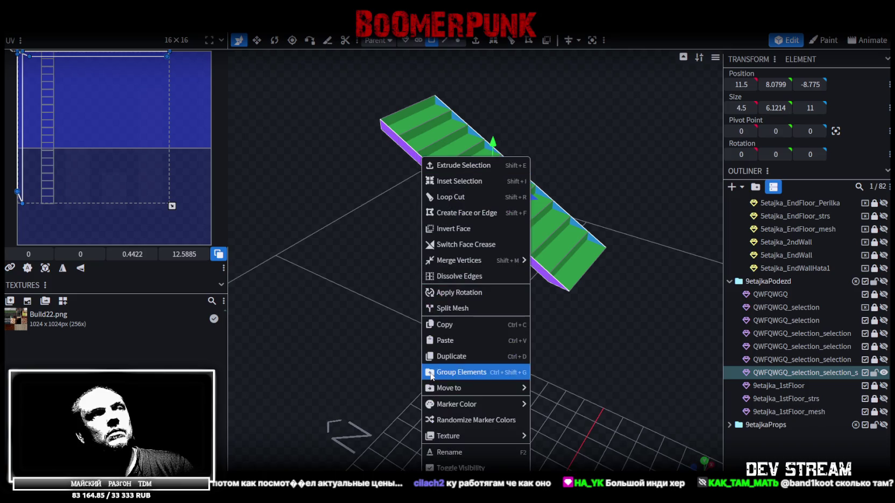
- Split the side face into a new mesh, select it and move it along X
click(473, 307)
mouse_move(473, 306)
mouse_down()
mouse_move(440, 293)
mouse_move(471, 157)
mouse_up()
click(444, 41)
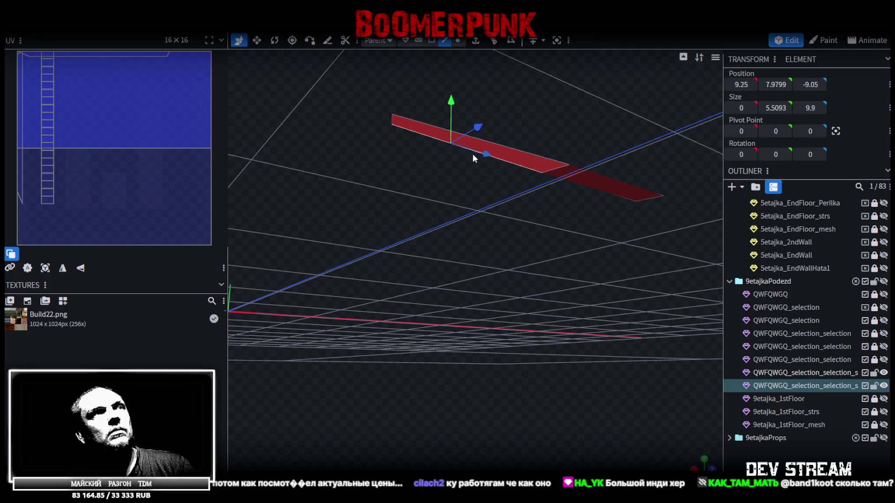
click(471, 157)
mouse_move(473, 156)
mouse_down()
mouse_move(576, 158)
mouse_move(554, 180)
mouse_up()
key(v)
mouse_move(627, 125)
mouse_down()
mouse_move(639, 213)
mouse_move(571, 144)
mouse_move(359, 150)
mouse_up()
right_drag(359, 150, 363, 167)
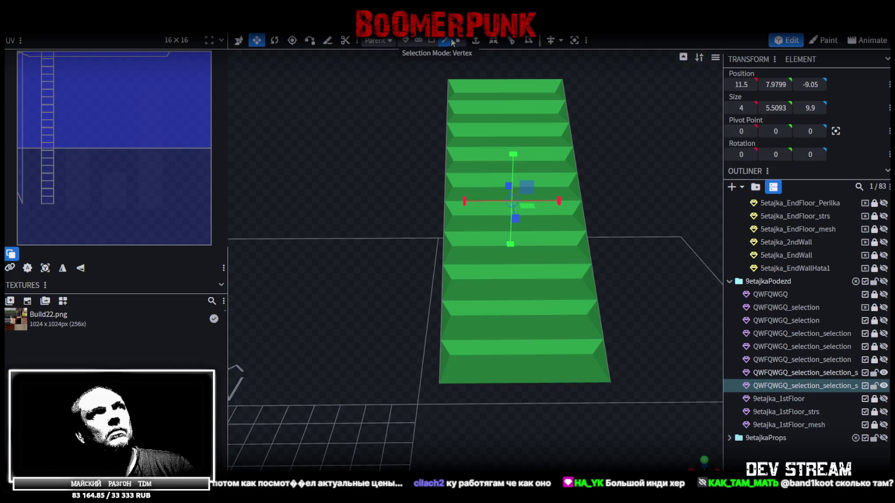
- Extrude the staircase's left side face toward X- by 0.25 to form a rim
click(443, 163)
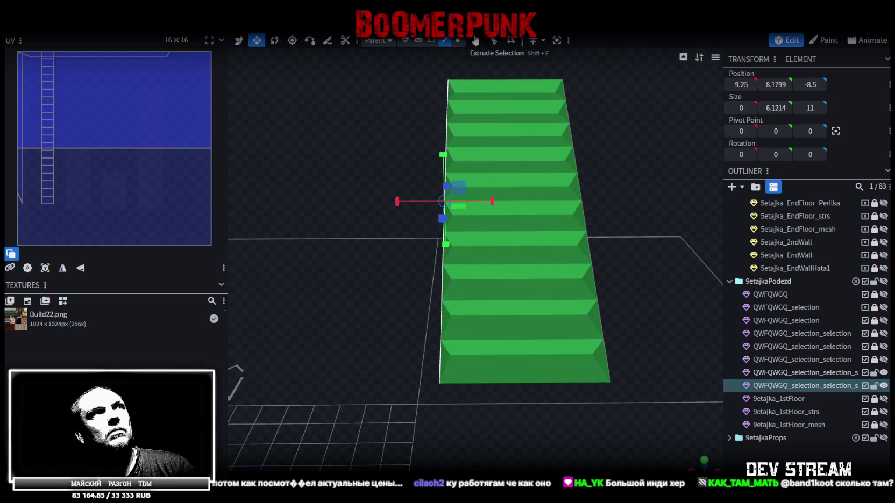
click(476, 43)
click(490, 464)
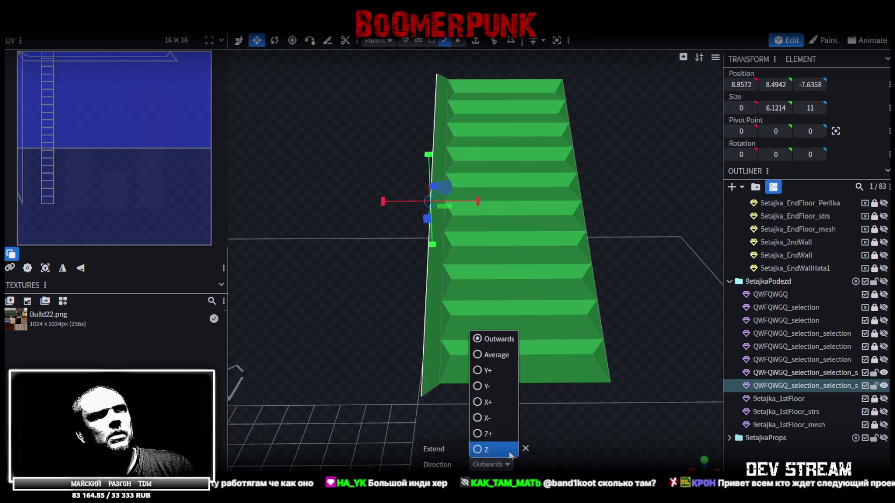
click(481, 419)
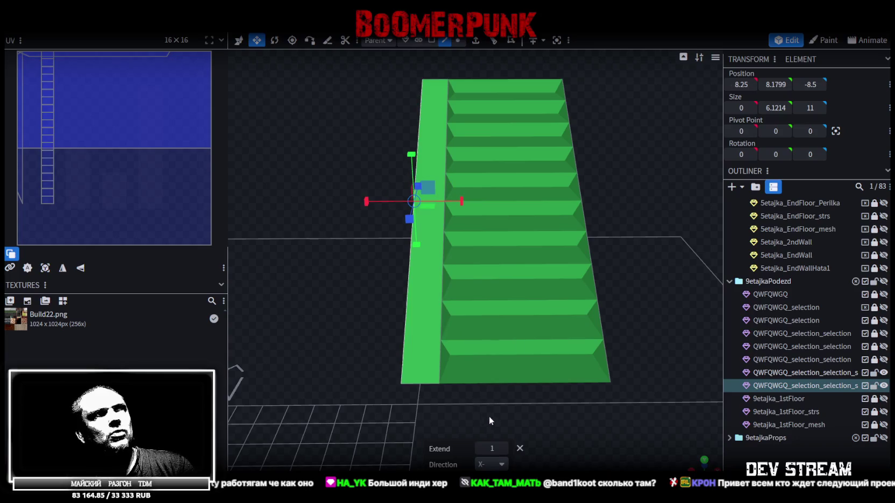
click(479, 448)
text(0.25)
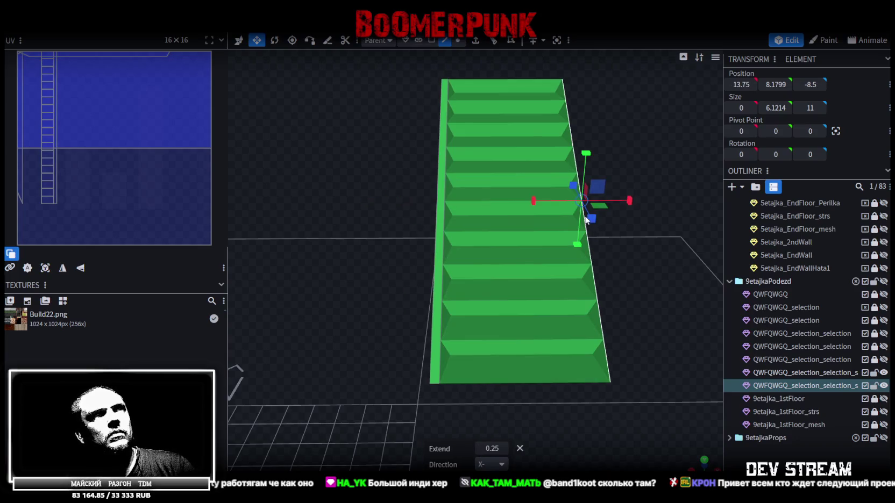
- Extrude the right side face toward X+ by 0.25 for the second rim
right_drag(626, 240, 609, 244)
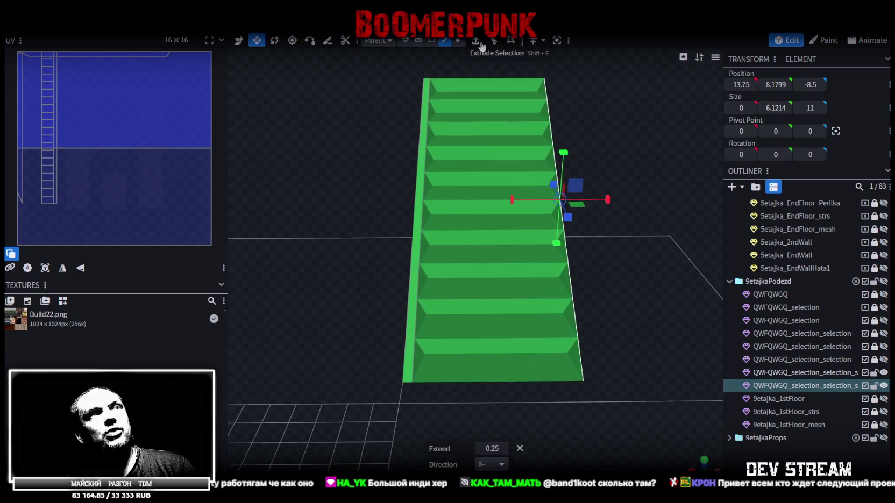
click(475, 40)
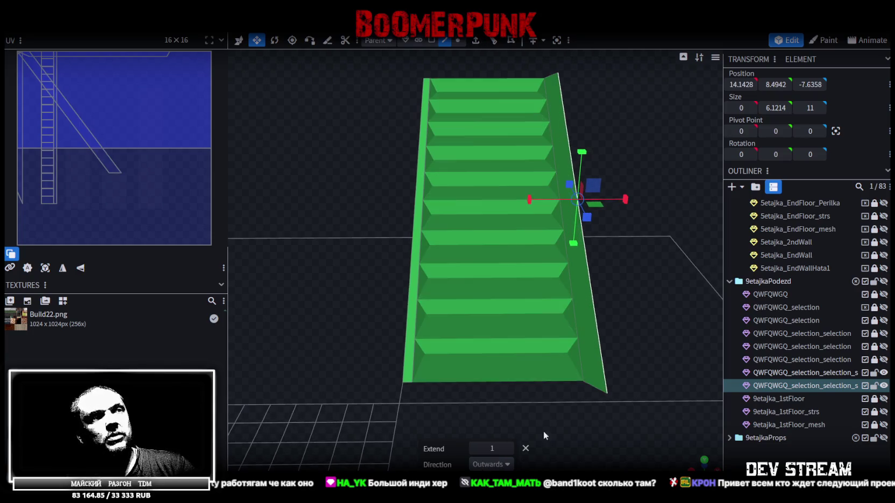
click(506, 464)
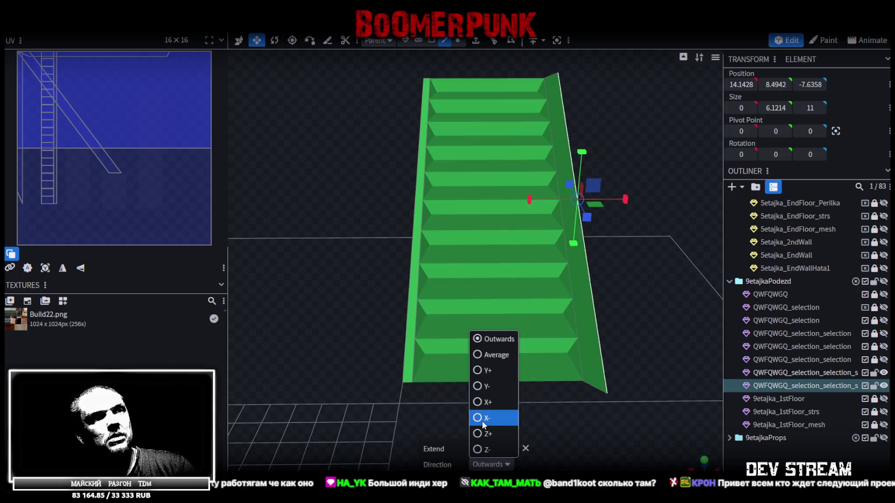
click(483, 403)
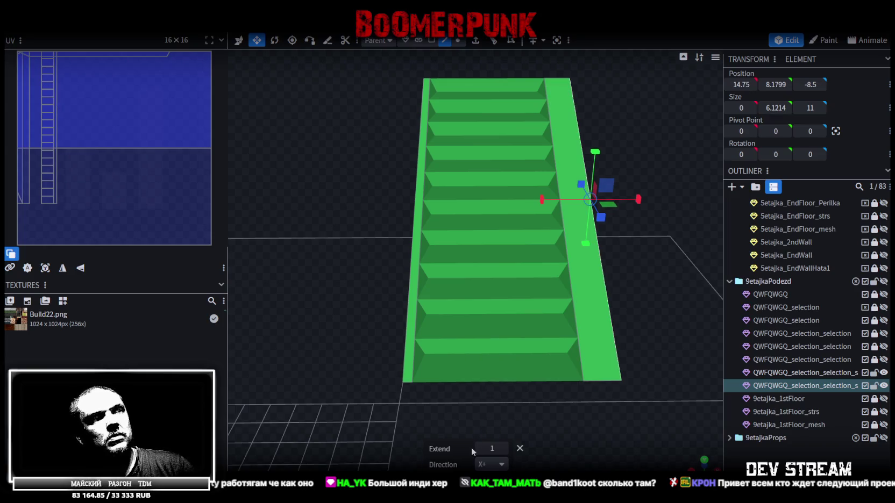
text(0.25)
- Inspect the new side rims from the front and save the model as Build27.bbmodel
drag(677, 306, 692, 304)
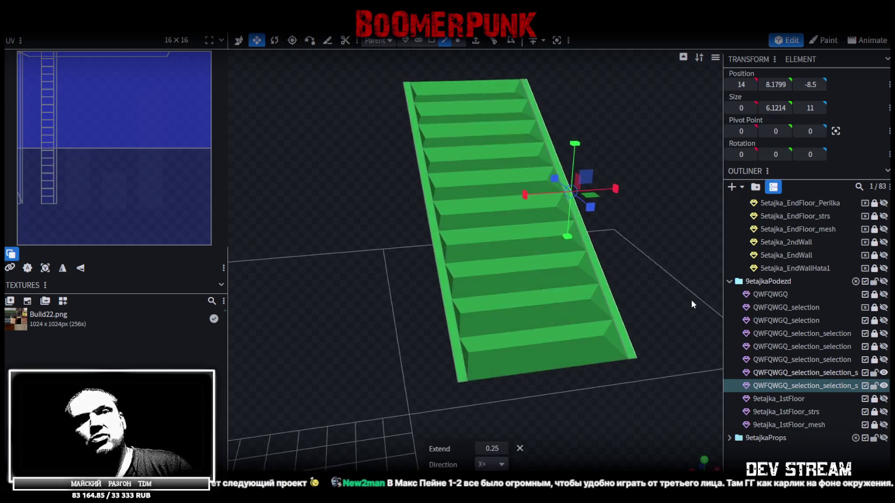
scroll(692, 305, up, 2)
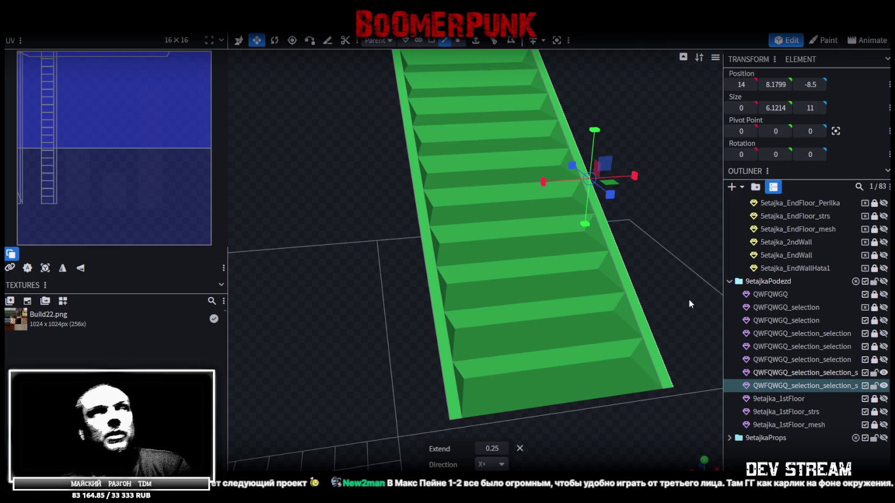
mouse_move(710, 164)
mouse_down()
mouse_move(640, 108)
mouse_move(635, 179)
mouse_move(612, 151)
mouse_move(623, 163)
mouse_move(617, 175)
mouse_move(582, 181)
mouse_move(590, 204)
mouse_move(576, 194)
mouse_move(562, 271)
mouse_up()
key(ctrl+s)
scroll(622, 164, down, 2)
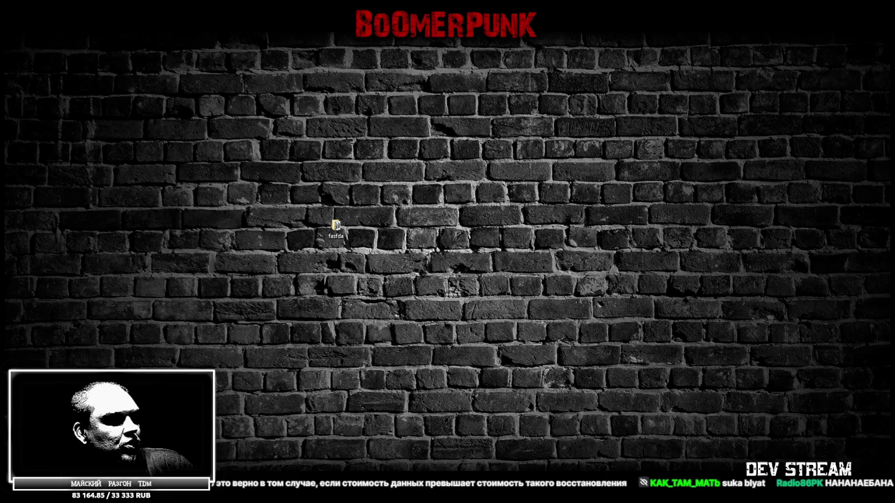
- Switch away from Blockbench to the Unity editor with Alt+Tab
key(alt+Tab)
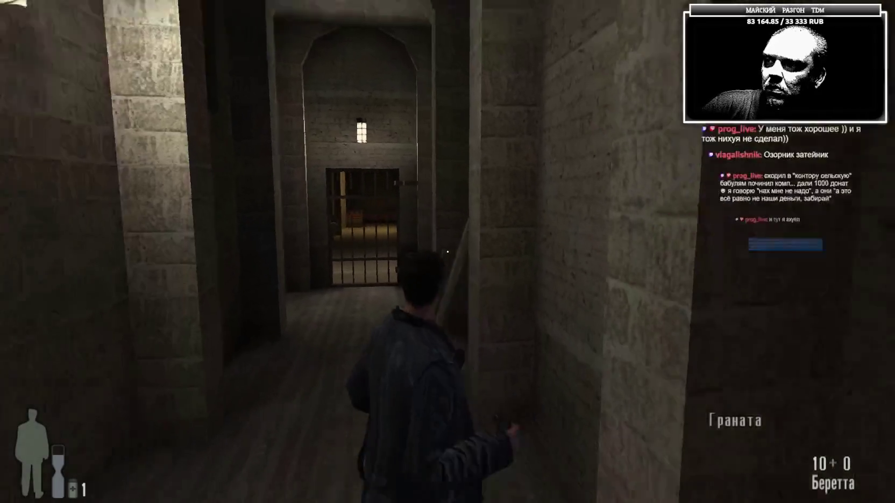
- Equip the Colt Commando, advance down the corridor and gun down the enemy
key(4)
key(w)
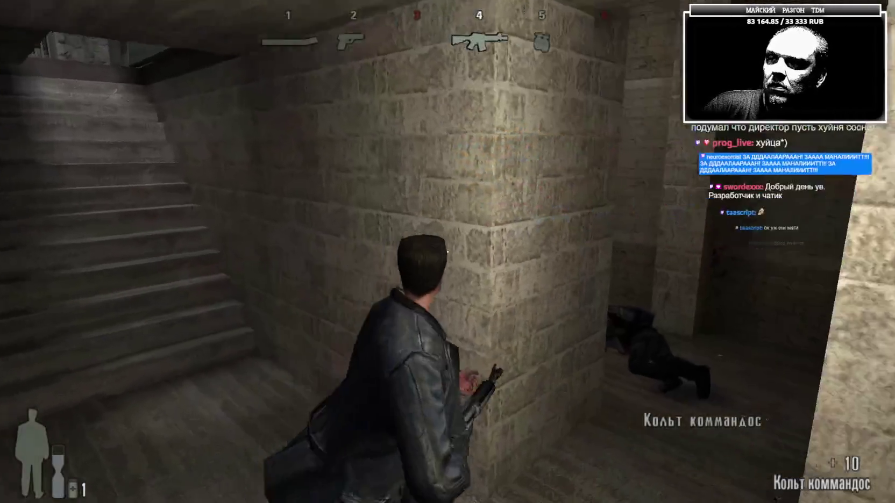
key(w)
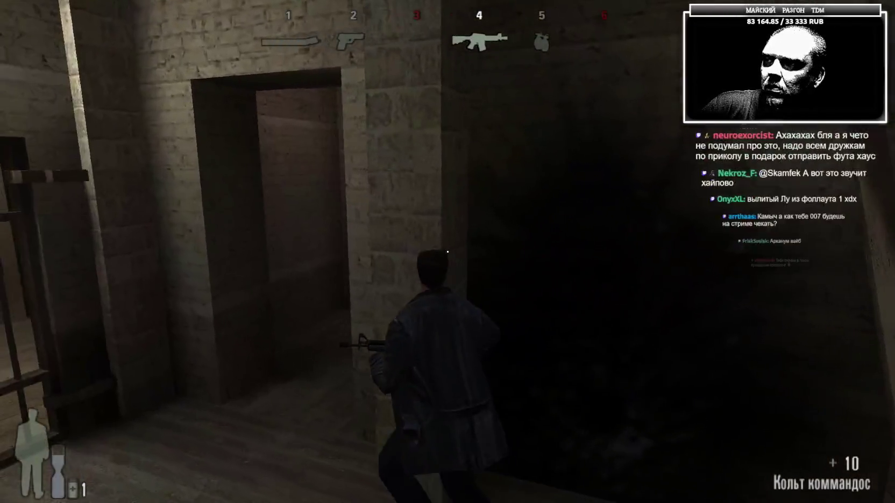
key(w)
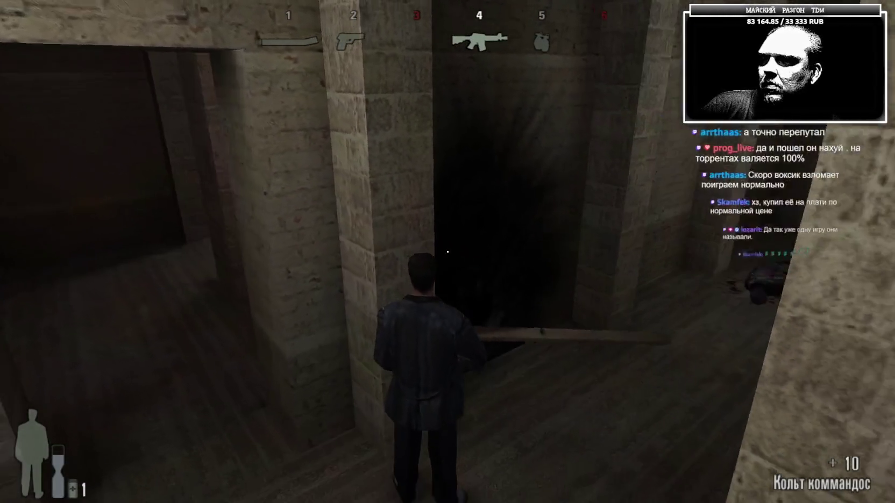
key(w)
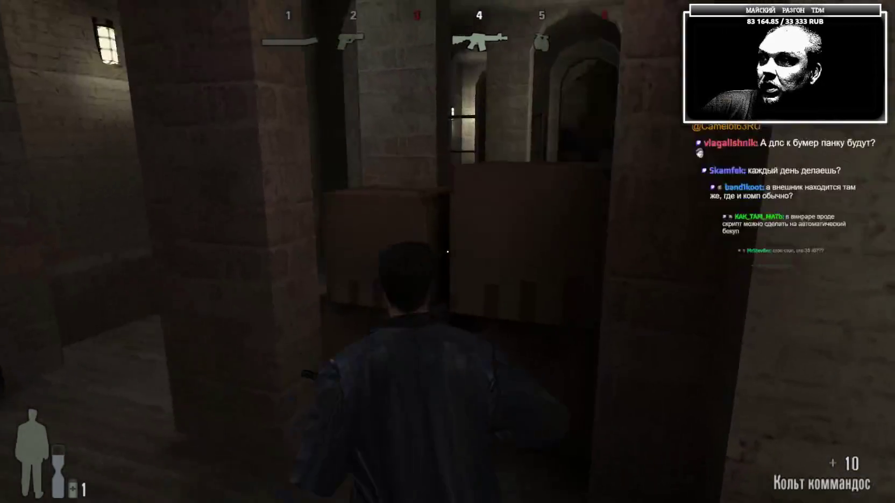
key(w)
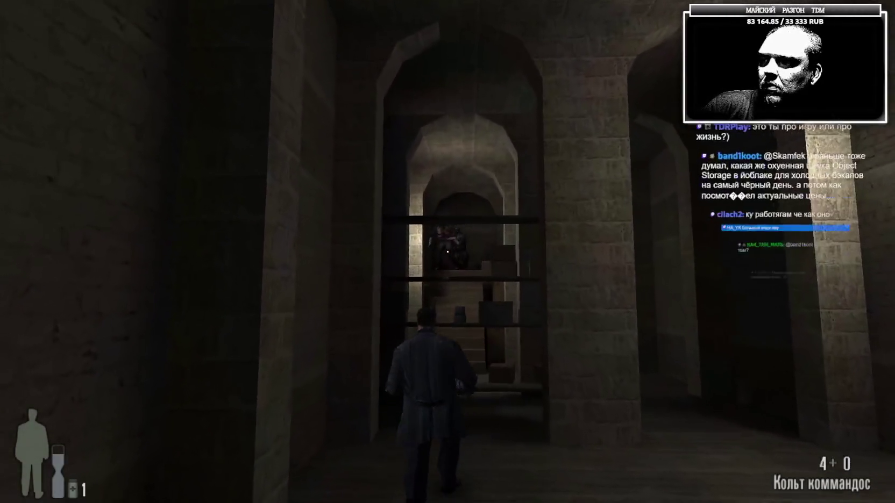
click(447, 251)
click(446, 251)
- Run to the staircase, cross the dark room and climb to the windowed doorway
key(w)
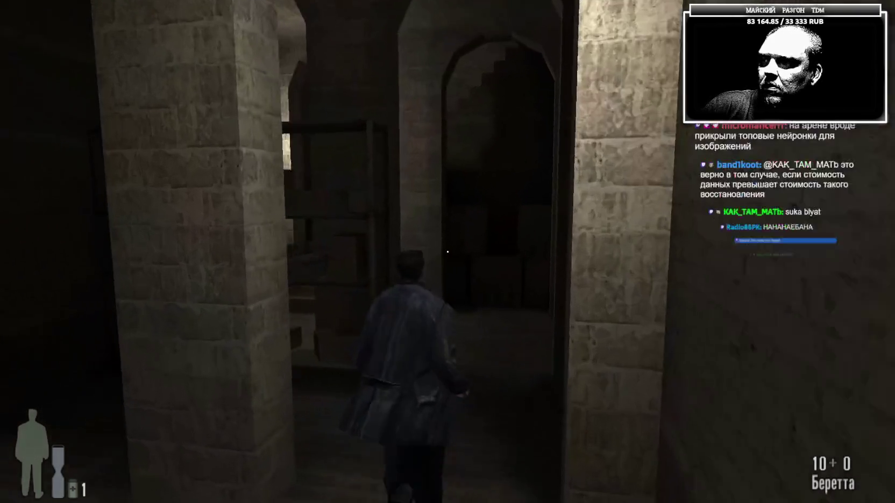
scroll(447, 251, down, 2)
scroll(447, 251, down, 1)
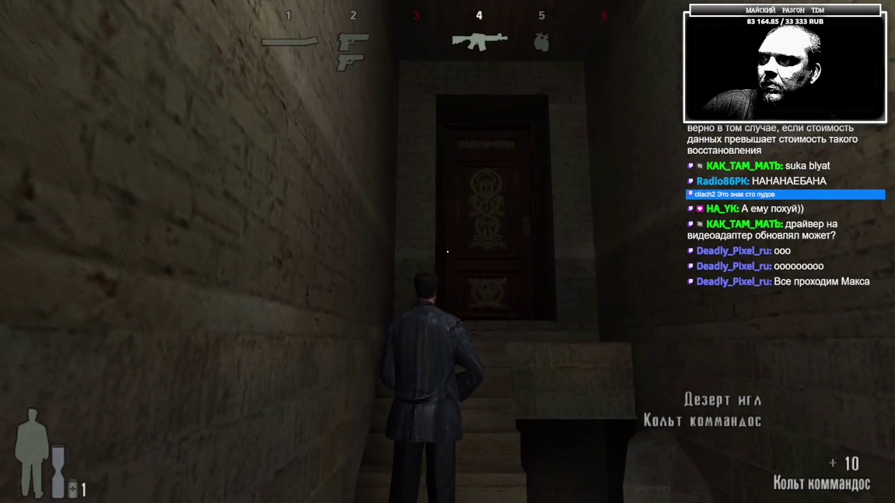
key(w)
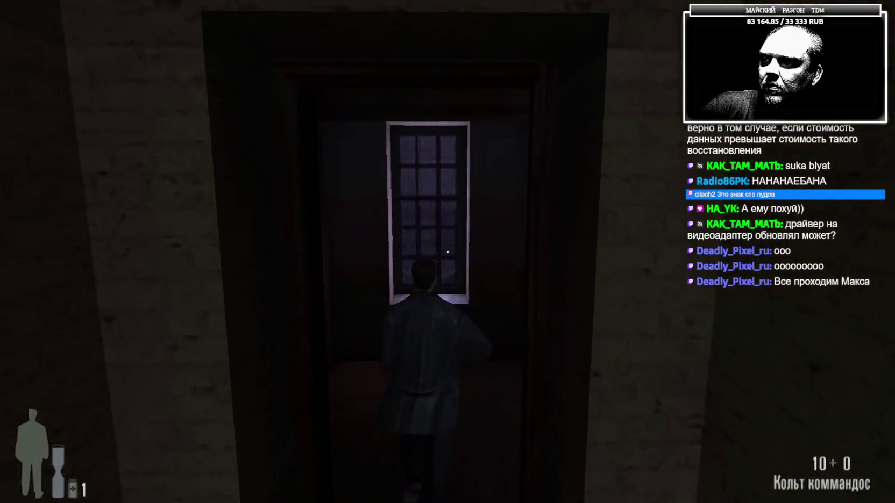
key(w)
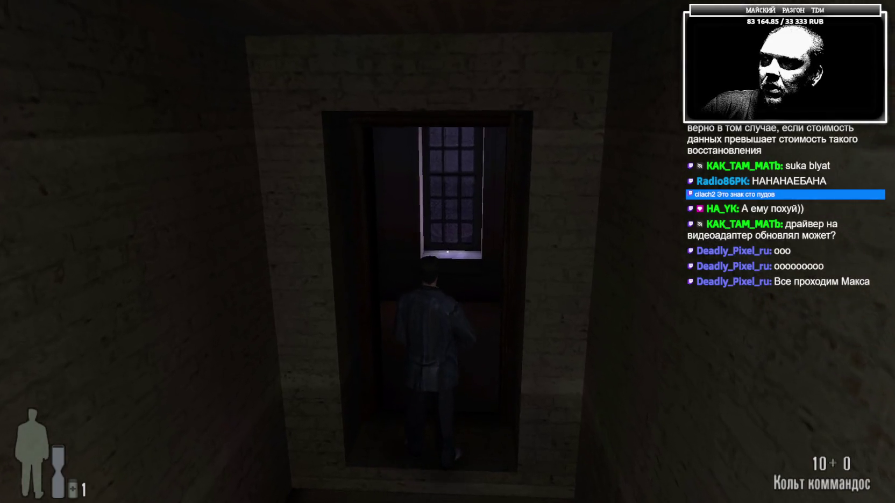
key(w)
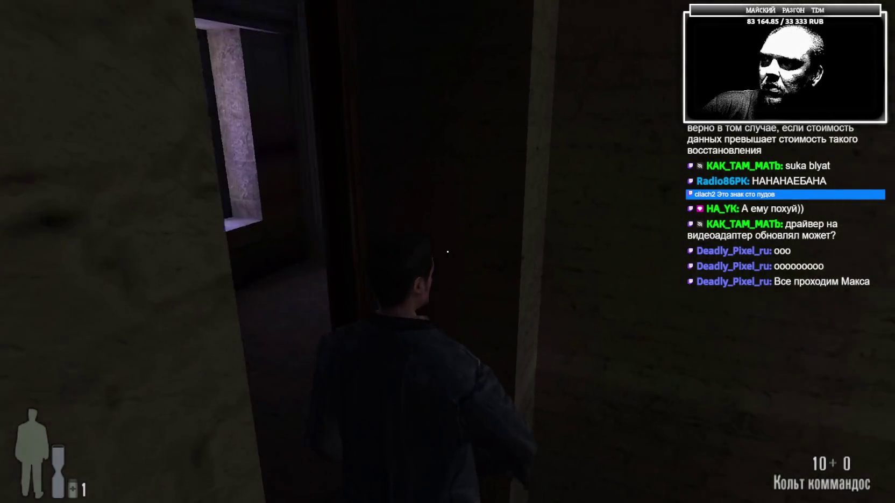
key(w)
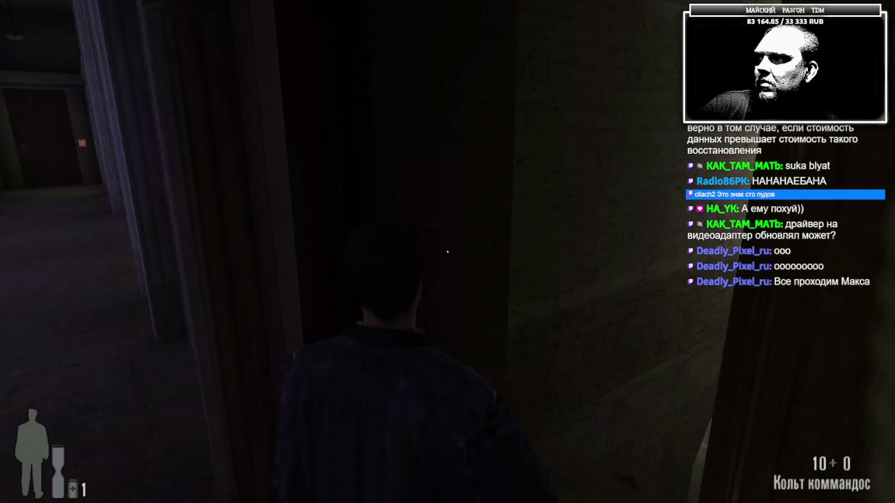
key(w)
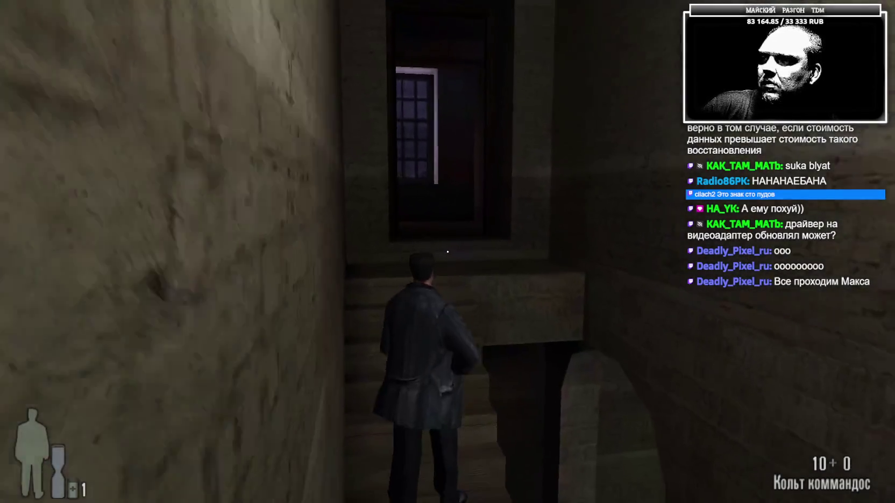
key(w)
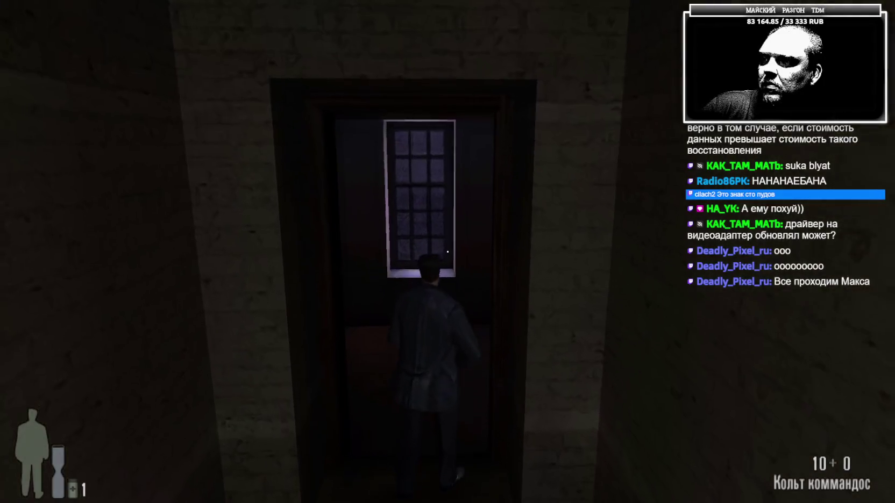
- Cross the wooden room, climb the stairwell and run the pillared corridor to the security-room door
key(w)
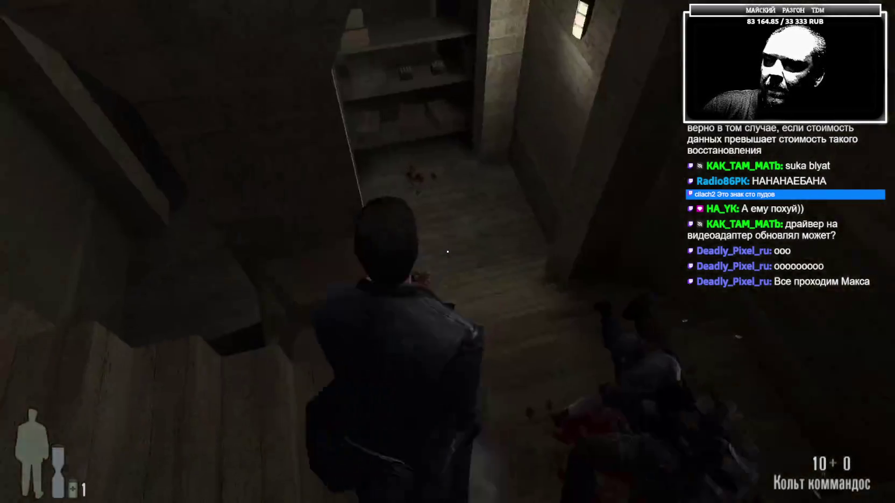
key(w)
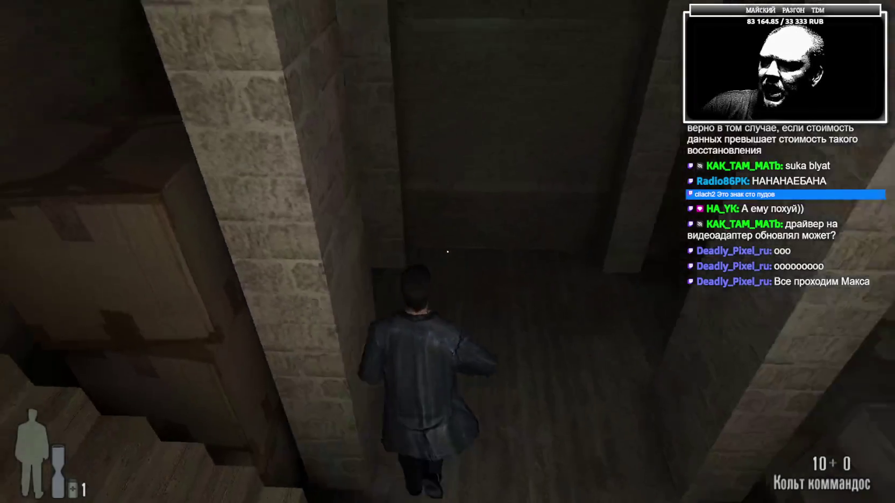
key(w)
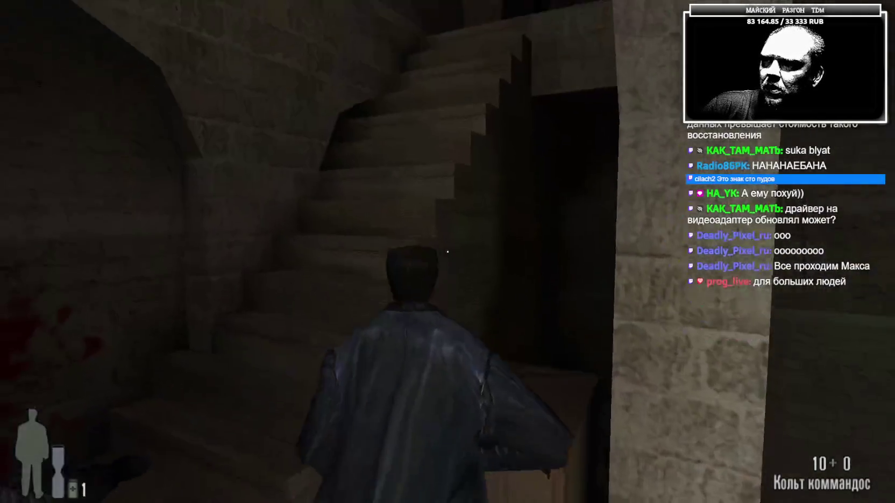
key(w)
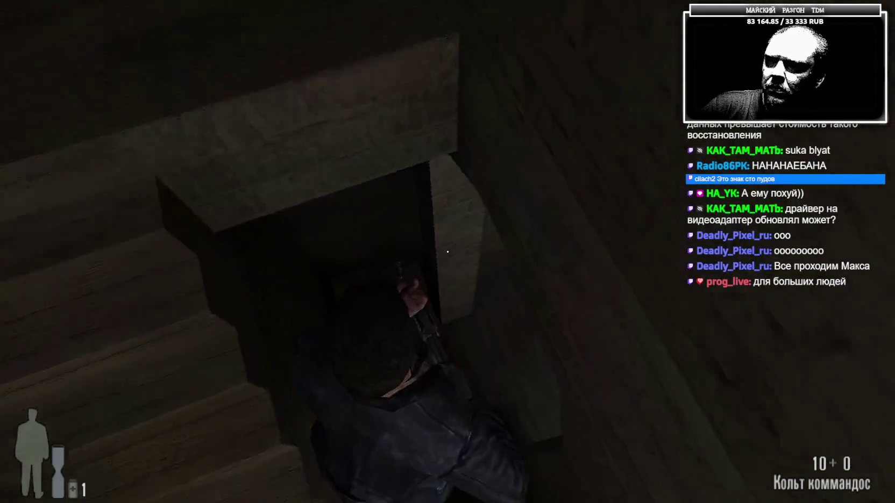
key(w)
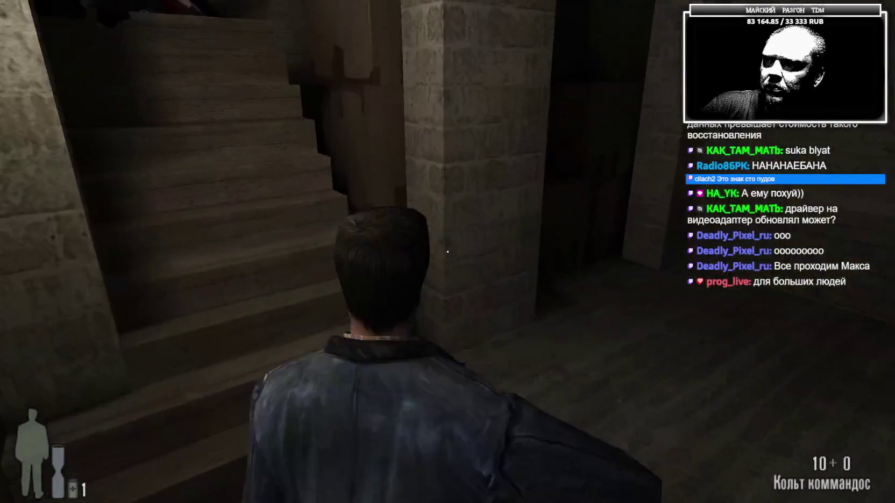
key(w)
key(w)
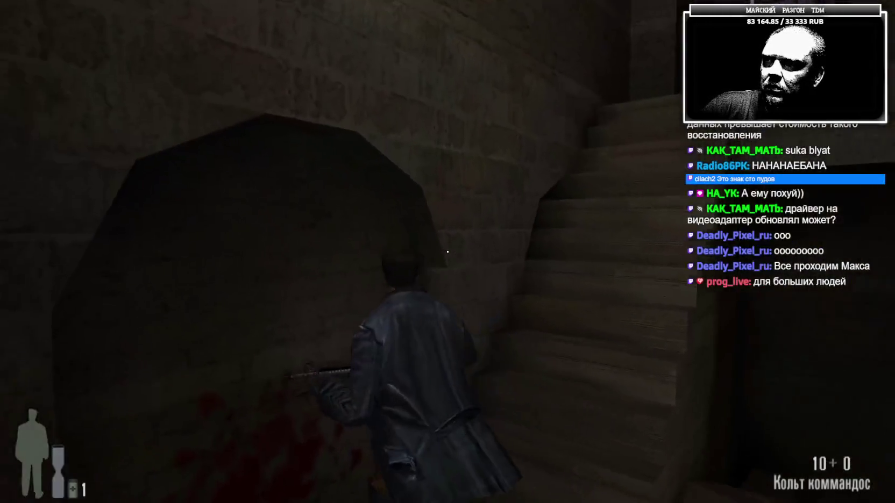
key(w)
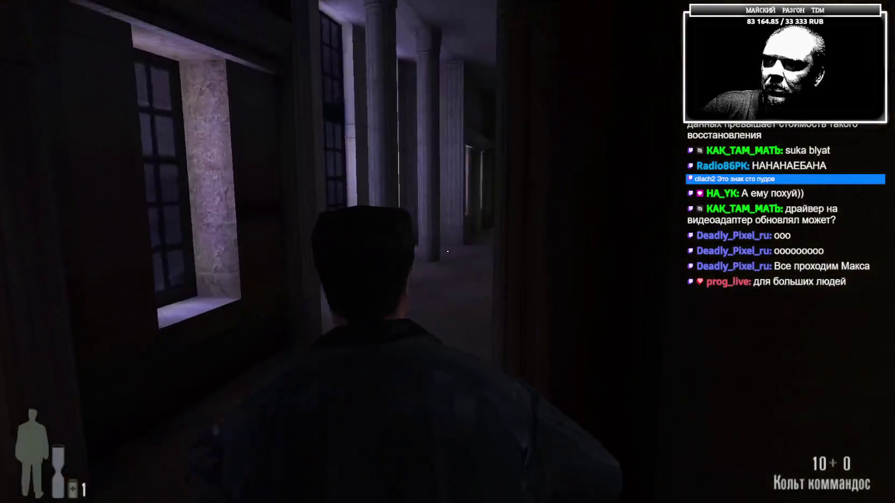
key(w)
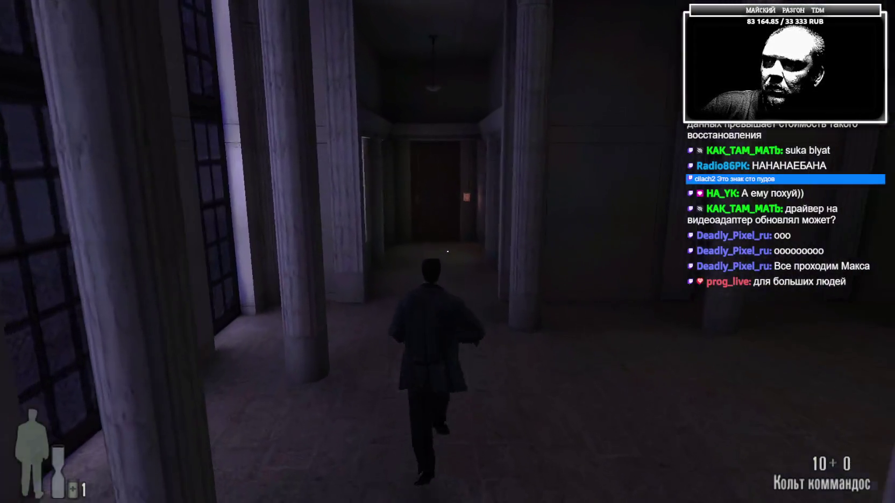
key(w)
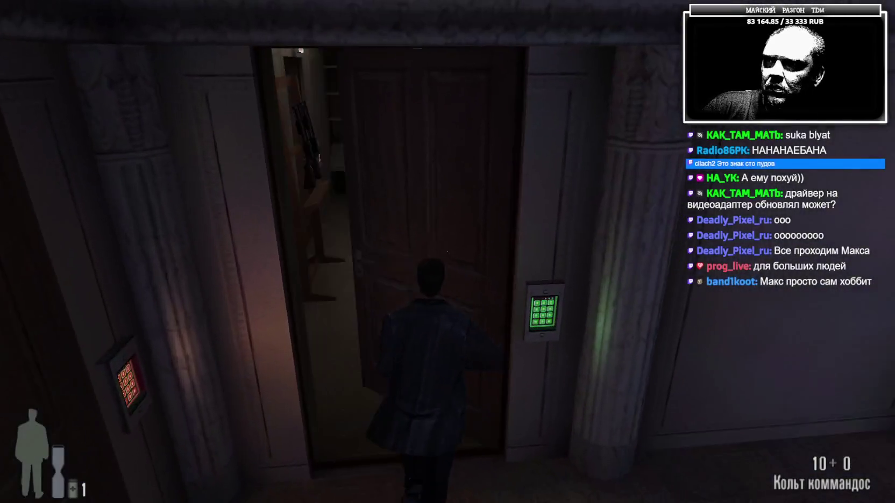
- Grab the pump shotgun and shootdodge the gunman at the EXIT door
key(w)
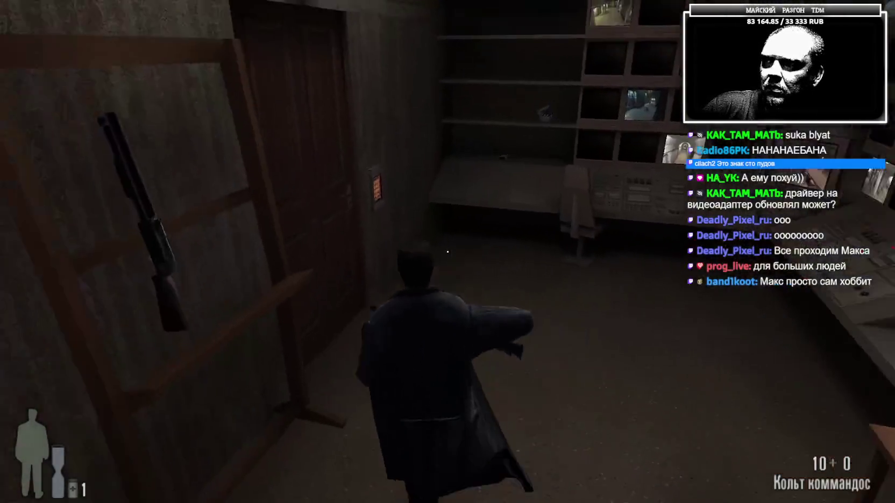
key(w)
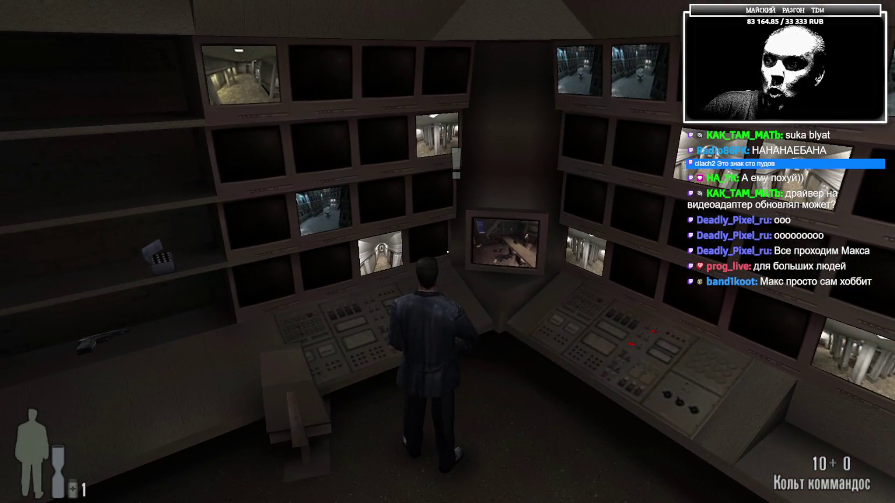
key(w)
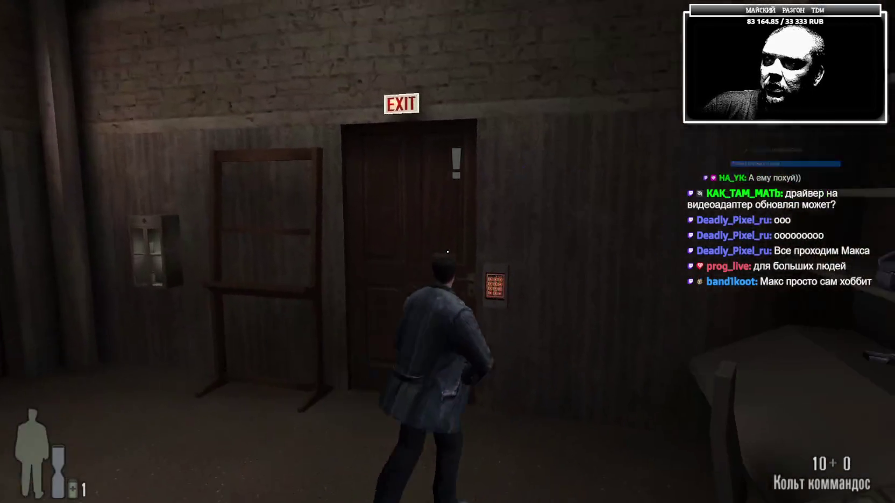
key(s)
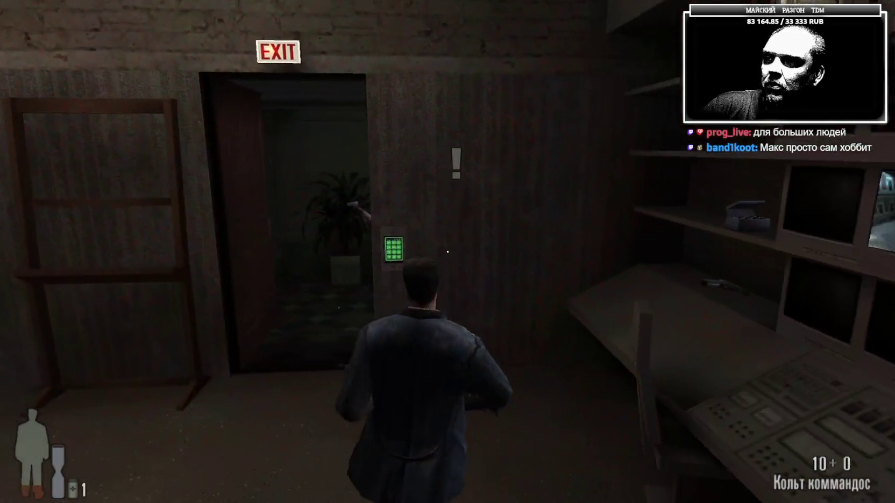
right_click(447, 252)
click(448, 252)
click(448, 252)
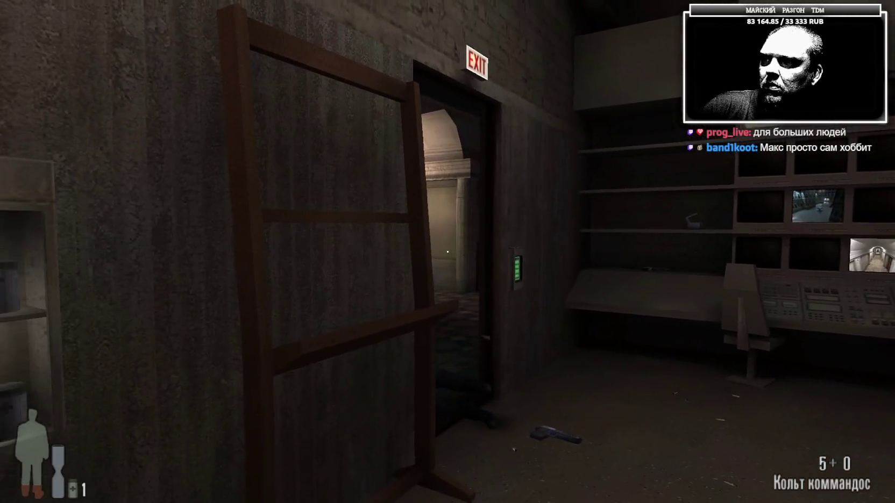
click(448, 252)
click(447, 251)
scroll(447, 252, up, 1)
- Go through the exit door, shoot the corridor gunman, take his ammo, then quit the game
key(w)
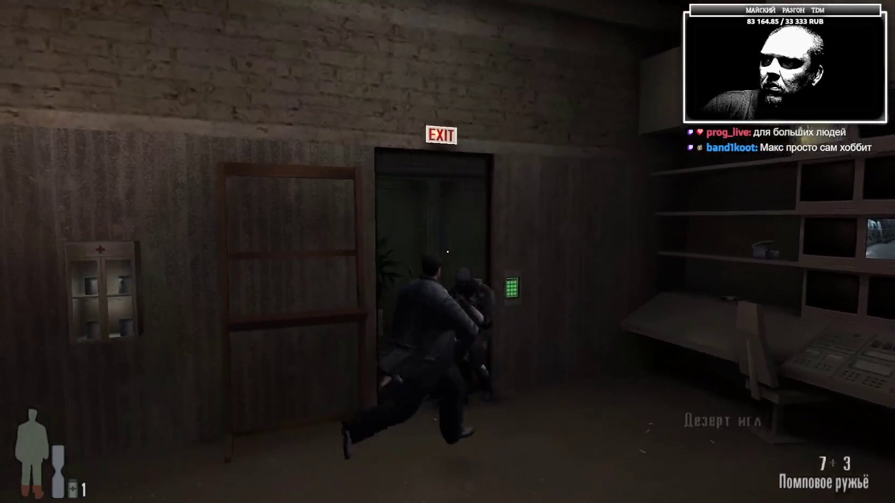
scroll(447, 251, up, 1)
scroll(447, 252, down, 1)
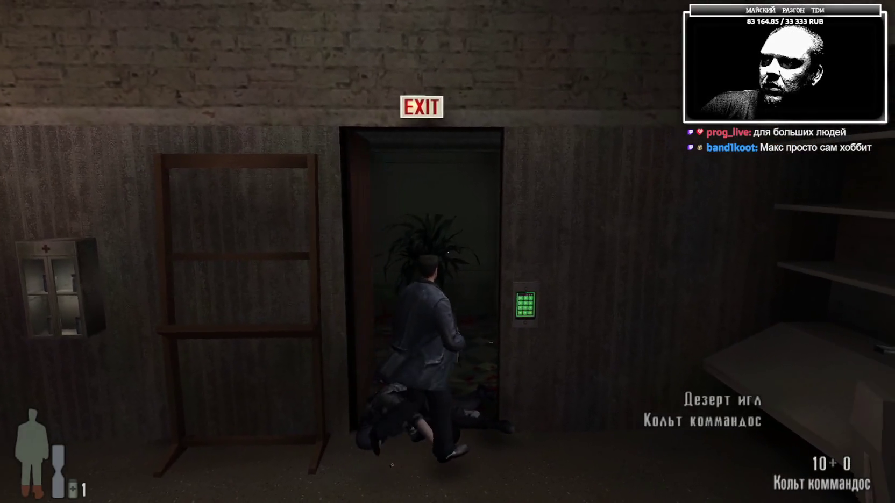
key(w)
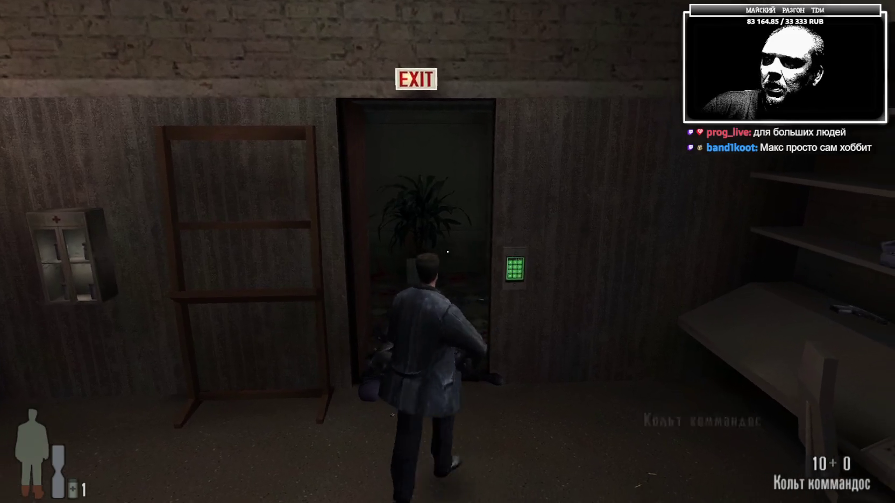
key(w)
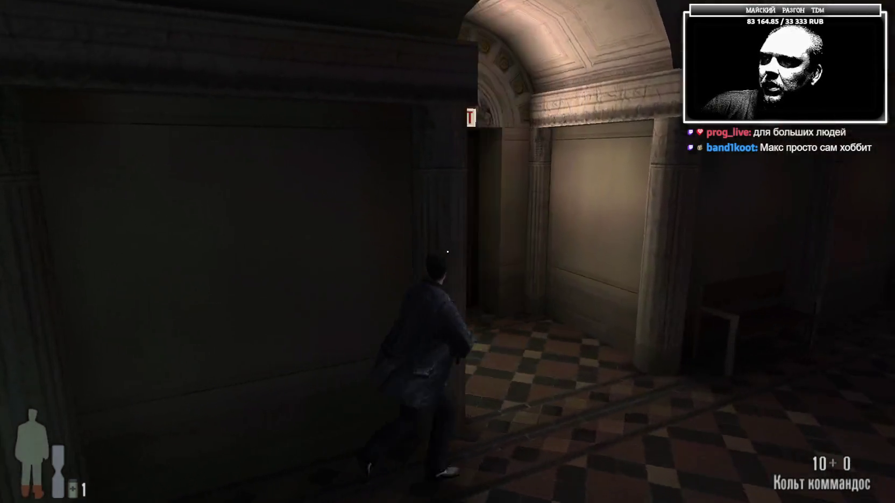
key(w)
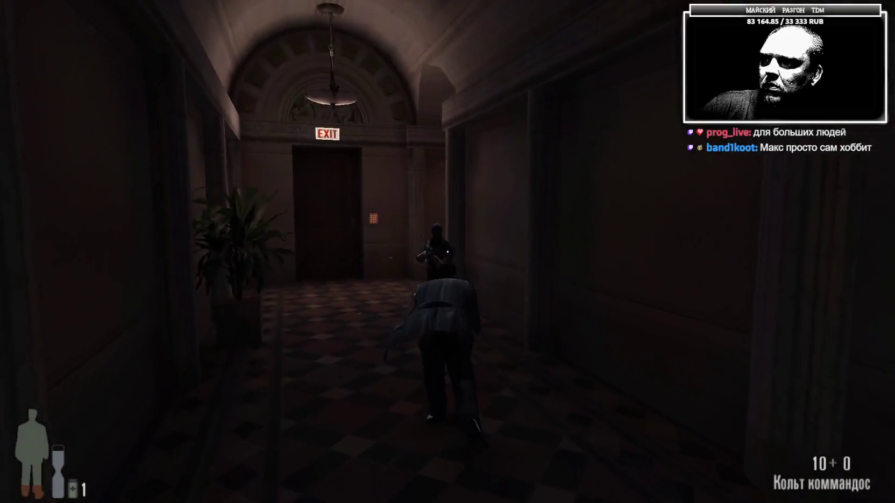
click(447, 251)
click(448, 252)
click(448, 252)
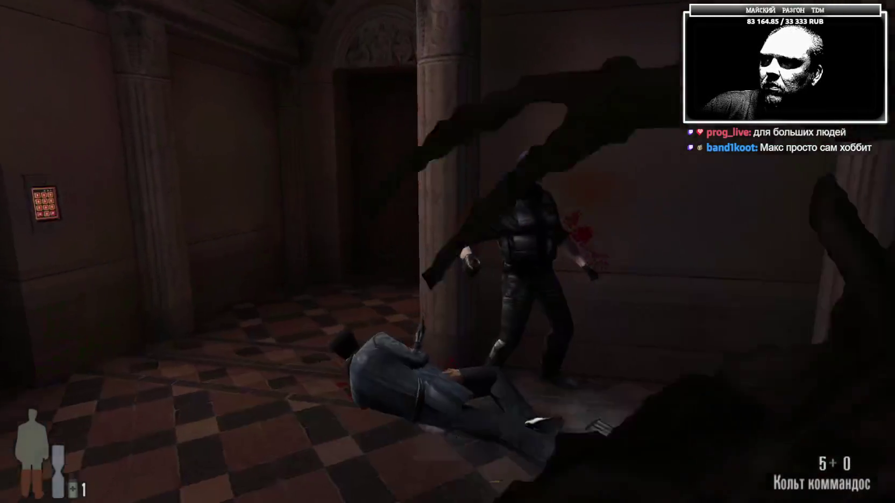
key(w)
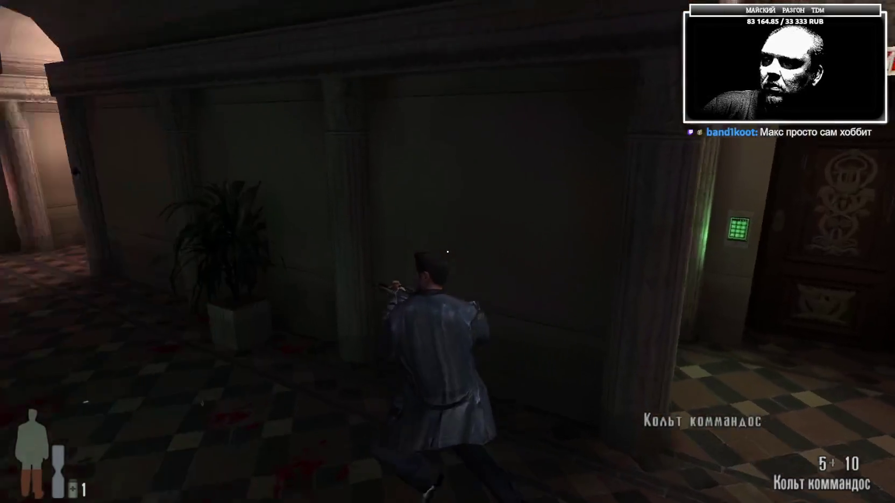
key(Escape)
click(269, 395)
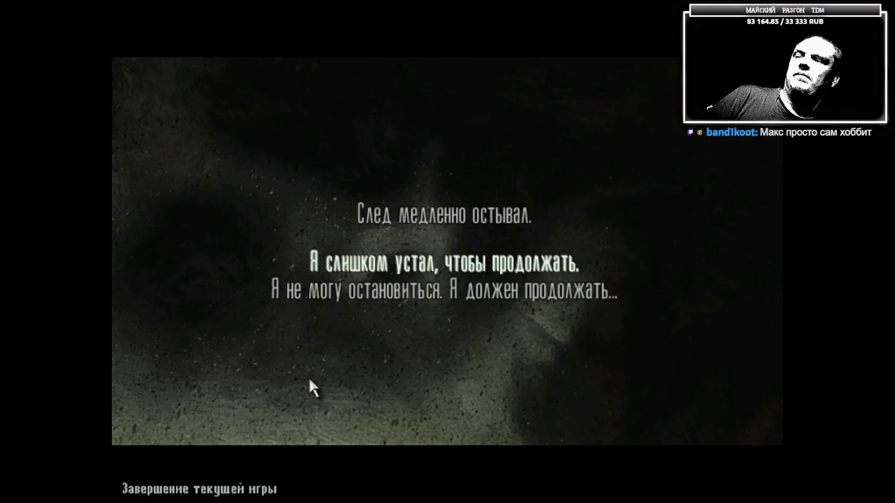
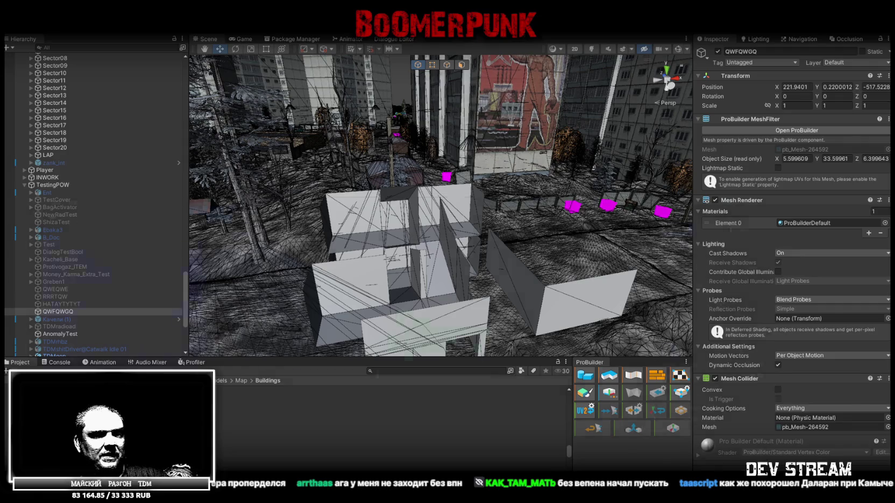
- Switch from Unity to Blockbench and orbit around the green stair flight
key(alt+Tab)
mouse_move(562, 321)
mouse_down()
mouse_move(552, 330)
mouse_move(634, 271)
mouse_move(617, 279)
mouse_up()
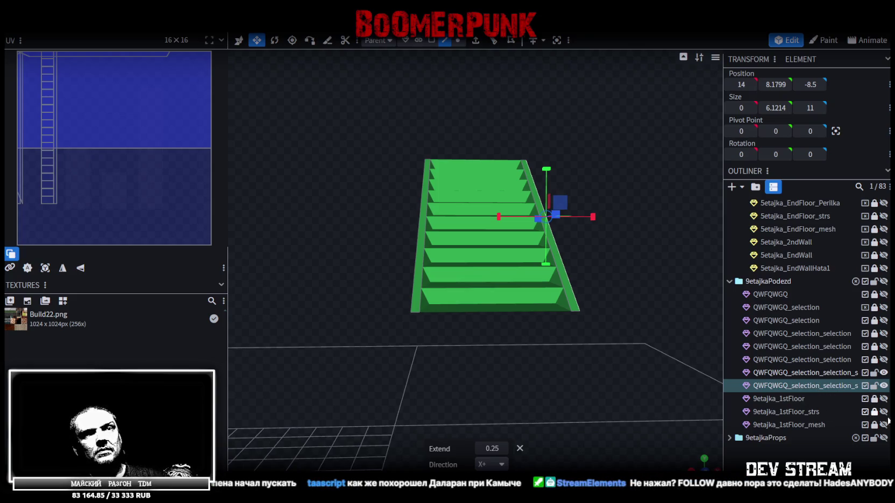
- Merge the stair steps and rails pieces into a single mesh
click(883, 387)
click(883, 387)
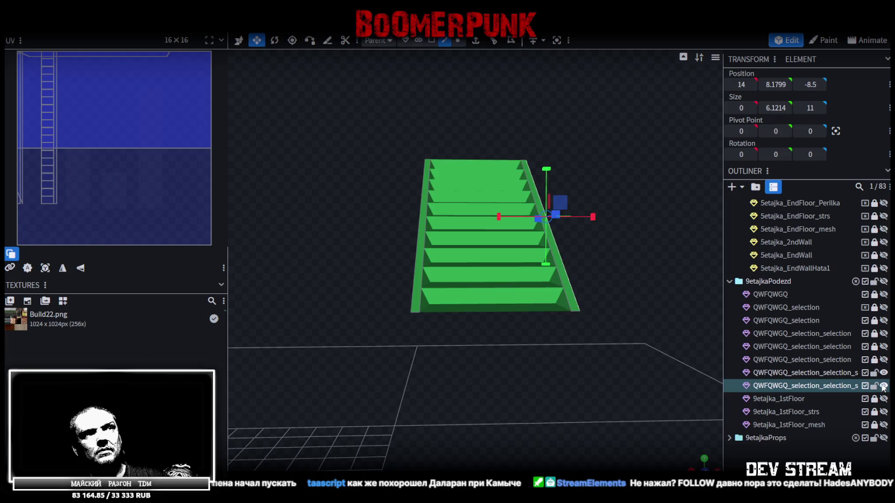
click(883, 373)
click(883, 374)
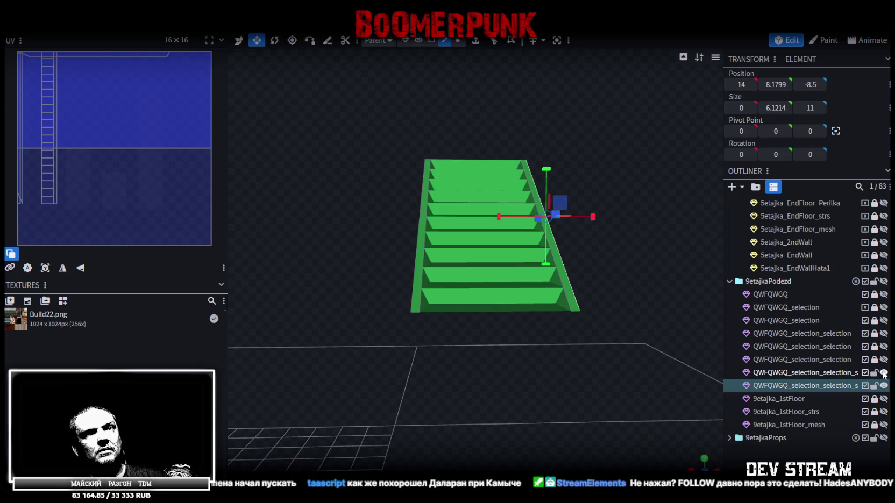
ctrl+click(808, 373)
right_click(811, 385)
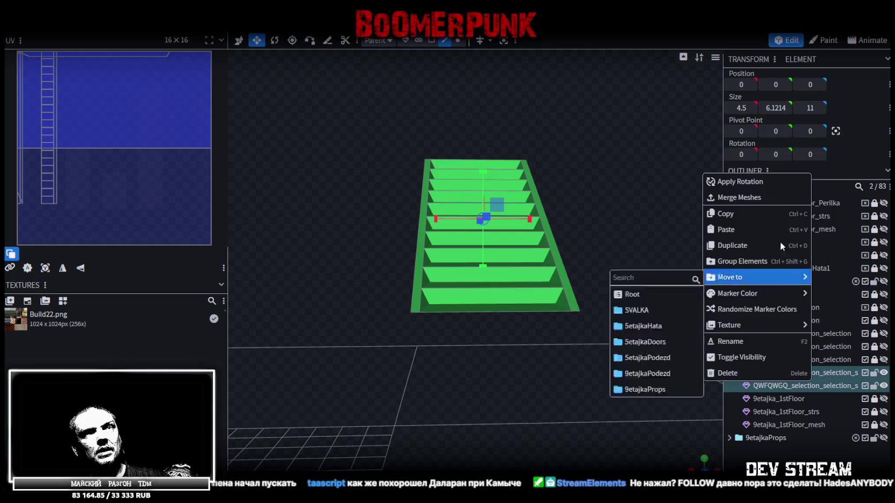
click(765, 198)
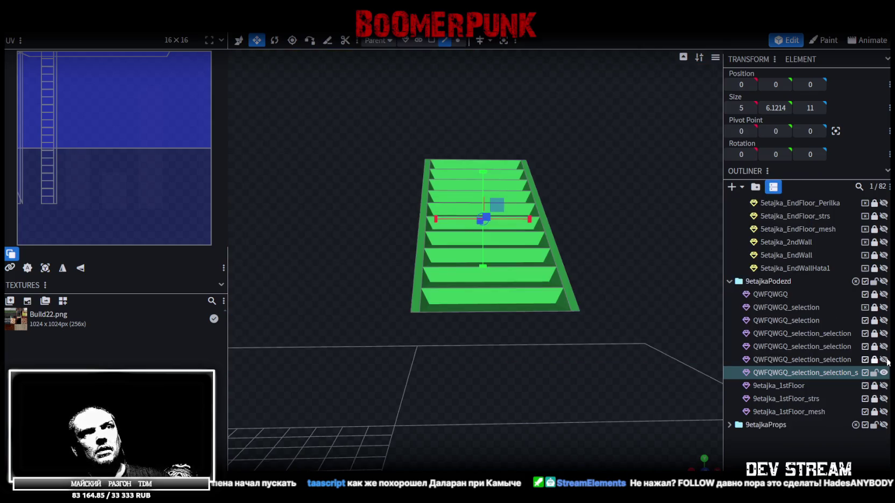
- Save the model as Build27.bbmodel
scroll(615, 253, down, 5)
mouse_move(615, 253)
mouse_down()
mouse_move(631, 260)
mouse_move(593, 178)
mouse_up()
key(ctrl+s)
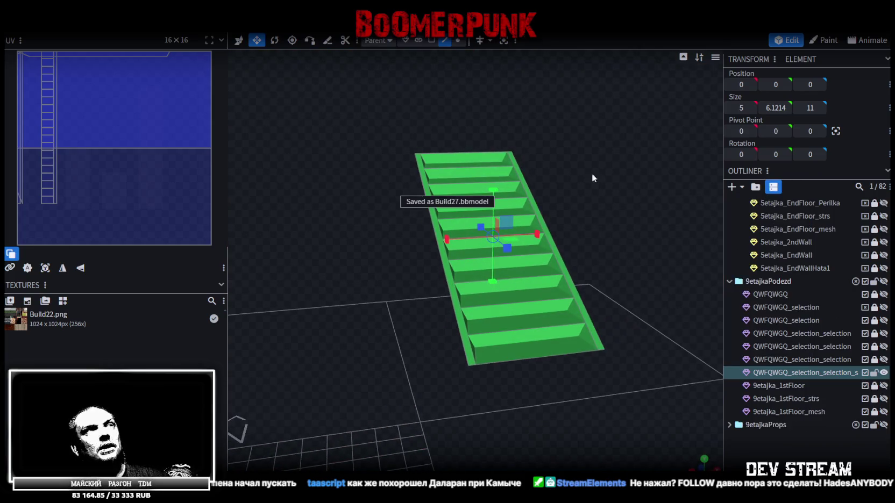
- Split the stairs' top face off as its own mesh
click(448, 42)
click(520, 175)
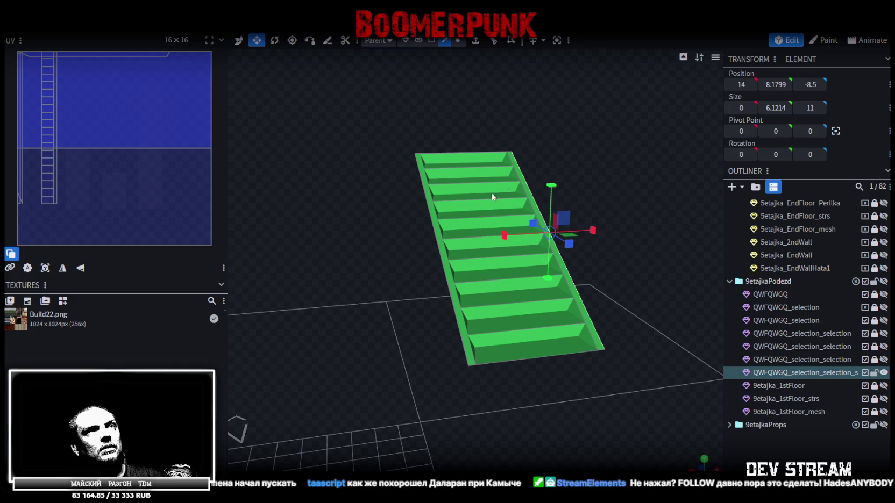
click(429, 214)
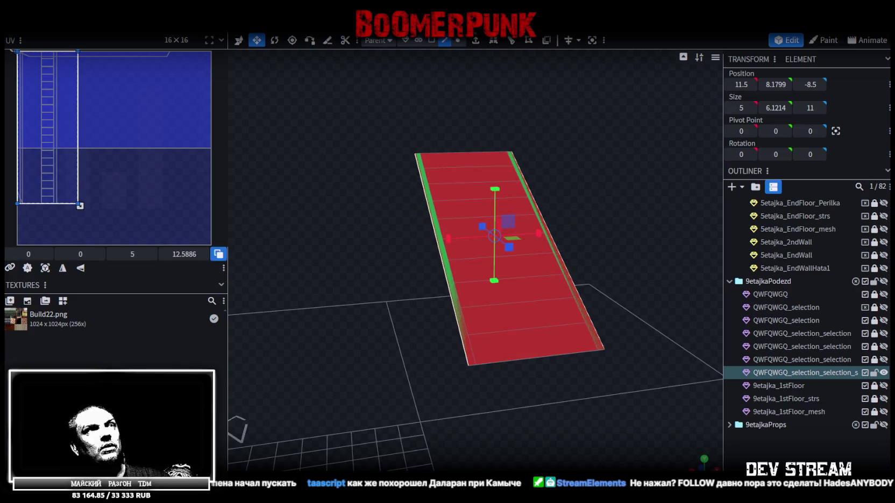
click(434, 41)
right_click(541, 269)
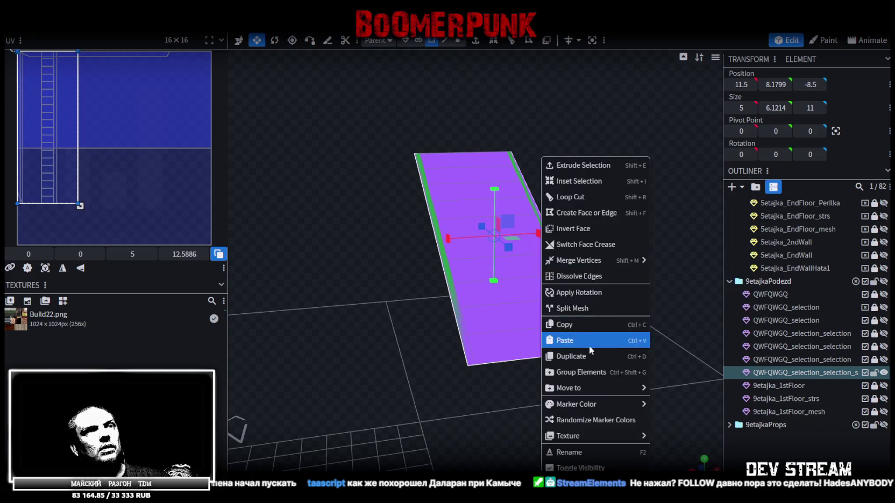
click(587, 308)
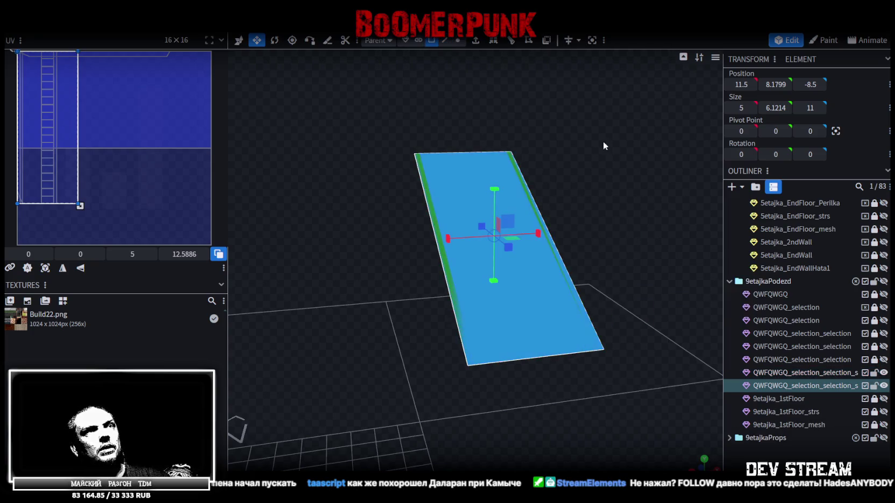
- Unhide 9etajka_1stFloor_mesh and select it along with the split-off face
click(883, 424)
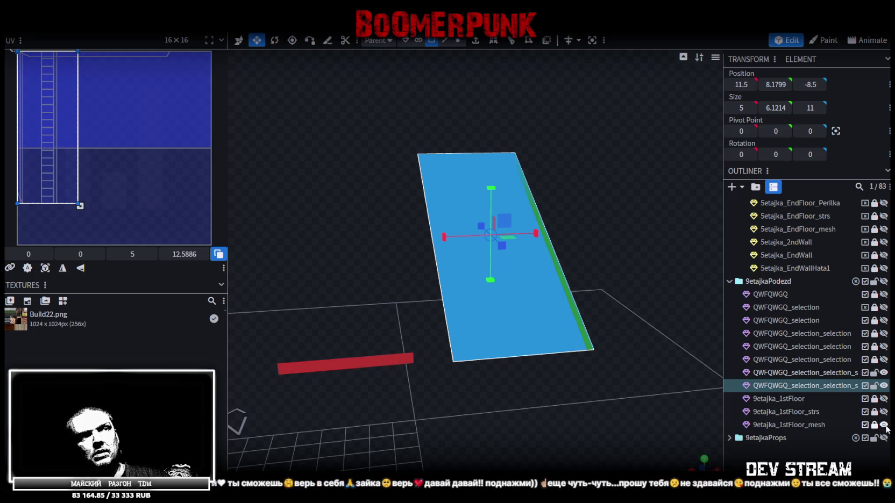
click(839, 424)
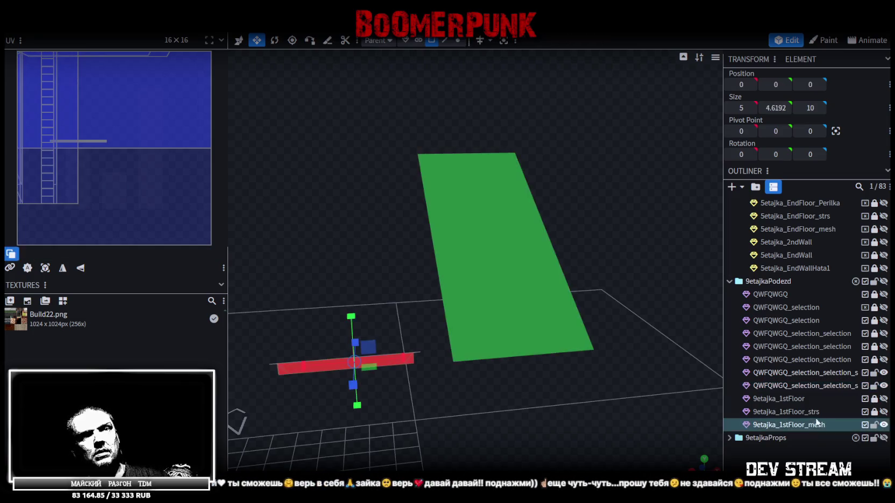
ctrl+click(802, 386)
drag(509, 426, 591, 441)
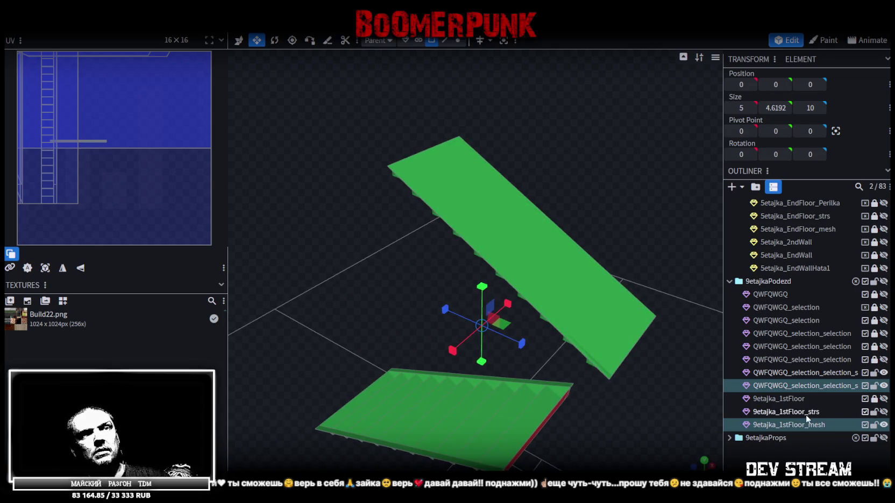
- Merge the split-off face into the 9etajka_1stFloor_strs mesh
click(806, 412)
ctrl+click(810, 386)
right_click(809, 386)
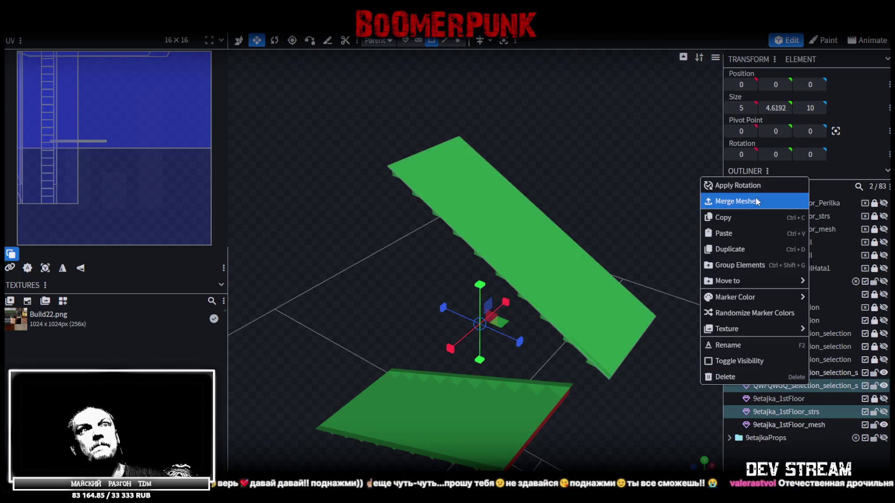
click(756, 197)
scroll(597, 215, down, 2)
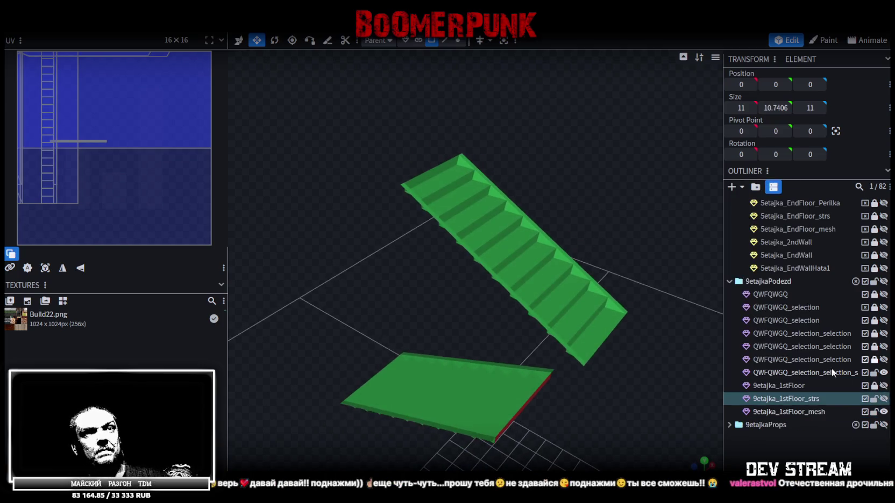
mouse_move(678, 323)
mouse_down()
mouse_move(634, 248)
mouse_move(752, 320)
mouse_up()
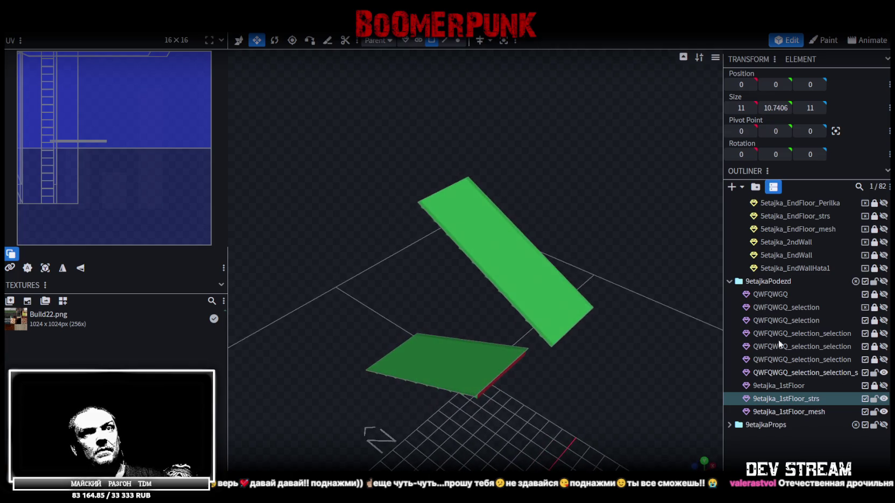
- Merge the remaining split piece into 9etajka_1stFloor_mesh
click(884, 399)
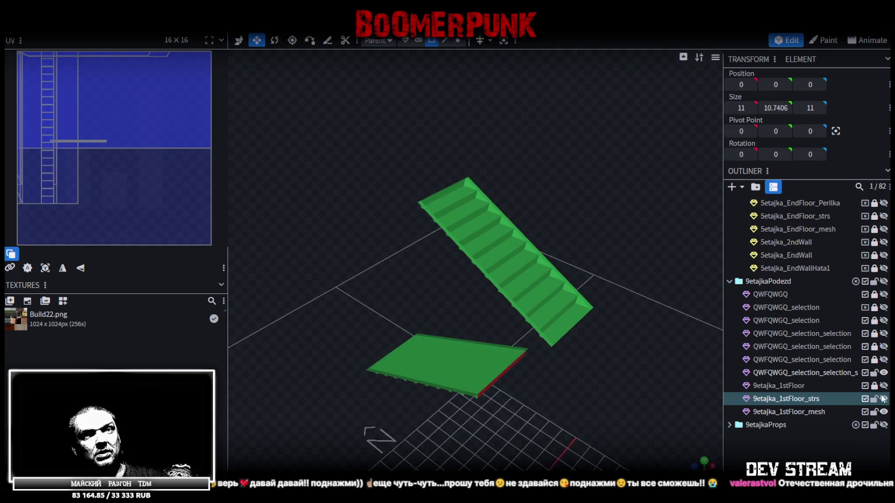
click(796, 410)
ctrl+click(815, 374)
right_click(816, 375)
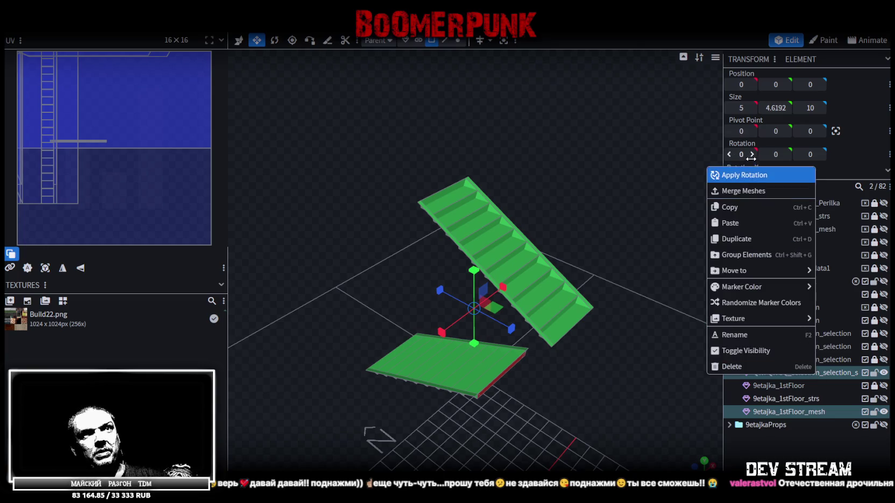
click(743, 190)
- Weld the merged mesh's overlapping vertices (4 merged) and save Build27.bbmodel
key(ctrl+a)
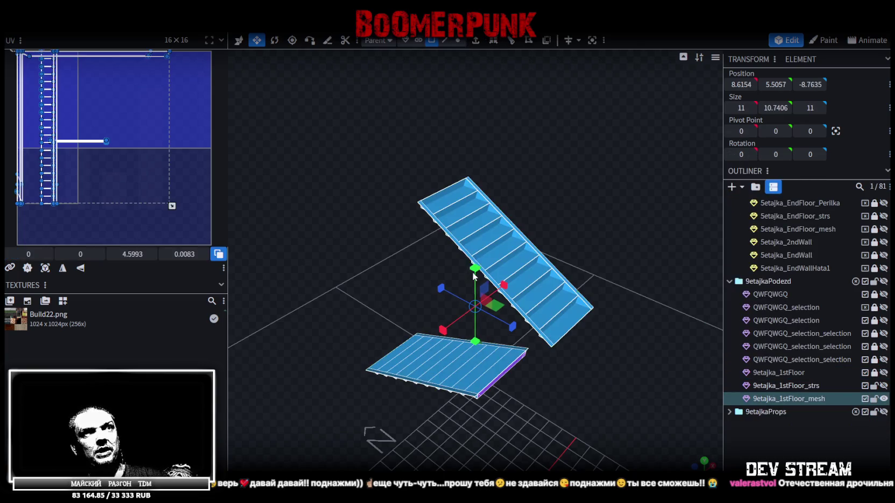
click(458, 40)
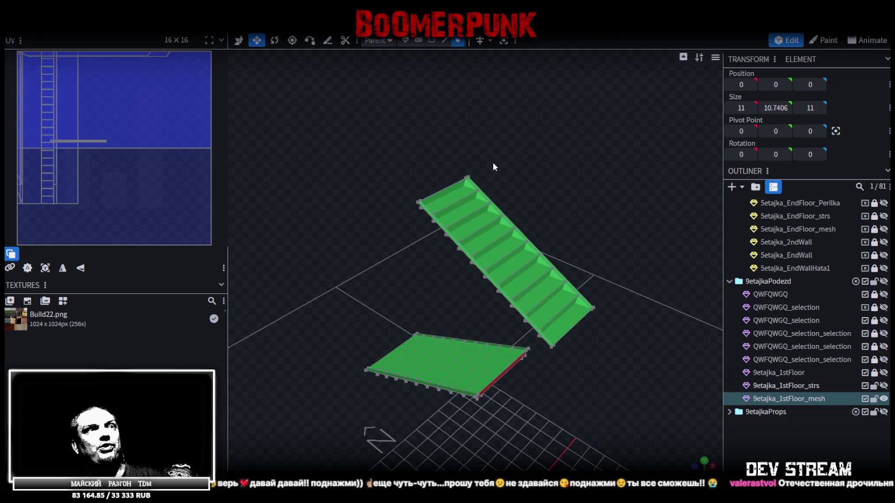
drag(479, 272, 476, 267)
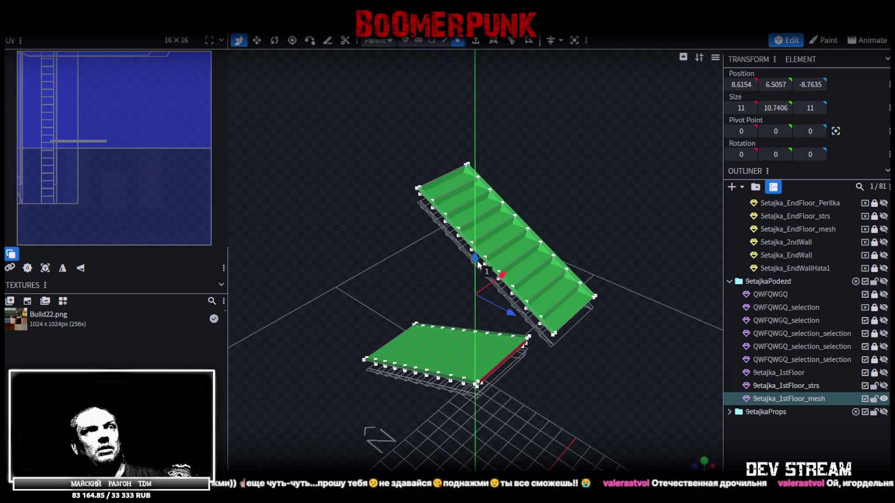
click(428, 116)
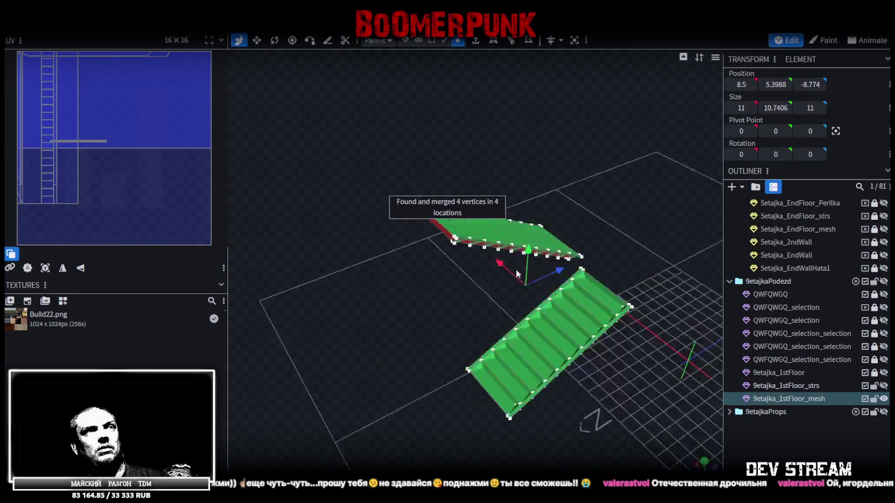
drag(397, 142, 518, 259)
key(ctrl+s)
mouse_move(639, 130)
mouse_down()
mouse_move(505, 134)
mouse_move(400, 126)
mouse_move(374, 114)
mouse_up()
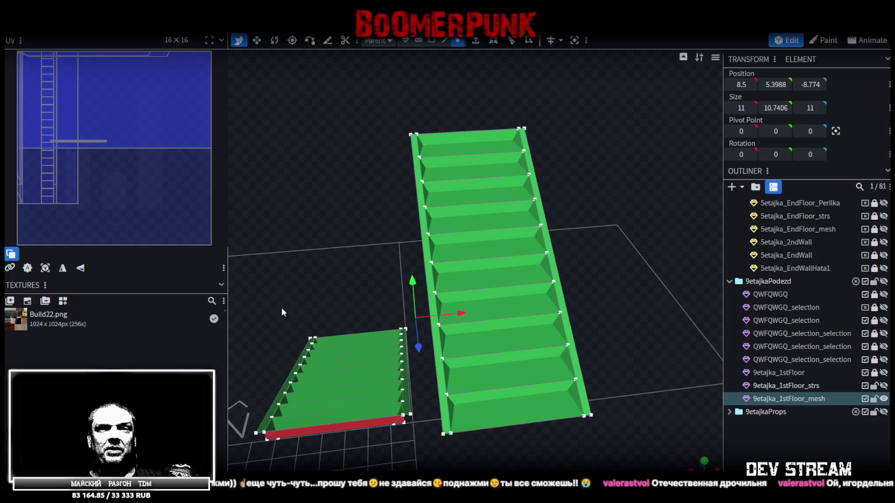
- Pull the stairs' left and right slanted edges inward
scroll(373, 372, up, 2)
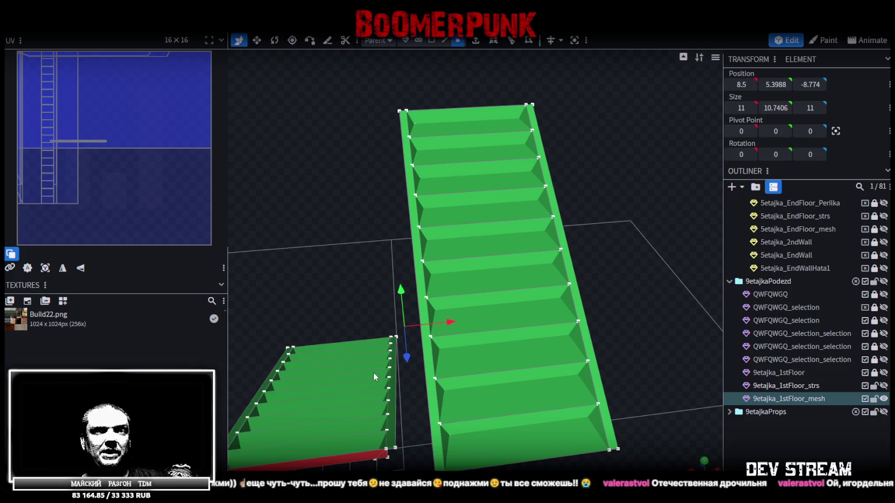
mouse_move(303, 444)
mouse_down()
mouse_move(338, 299)
mouse_move(338, 257)
mouse_move(568, 388)
mouse_move(450, 414)
mouse_move(491, 409)
mouse_move(475, 314)
mouse_move(433, 264)
mouse_up()
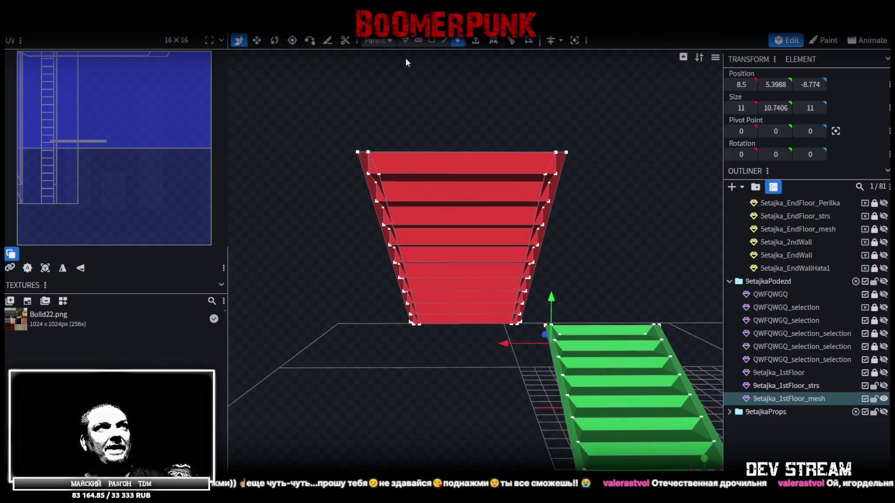
click(447, 39)
click(382, 191)
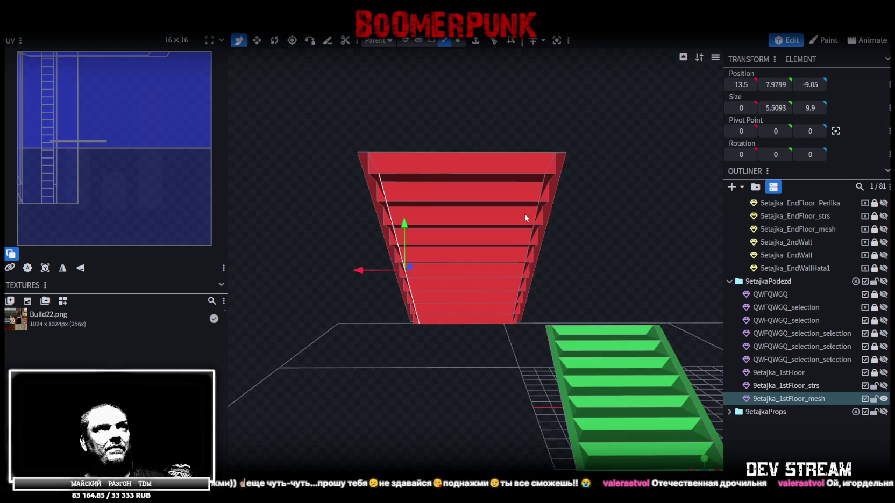
shift+click(540, 211)
key(v)
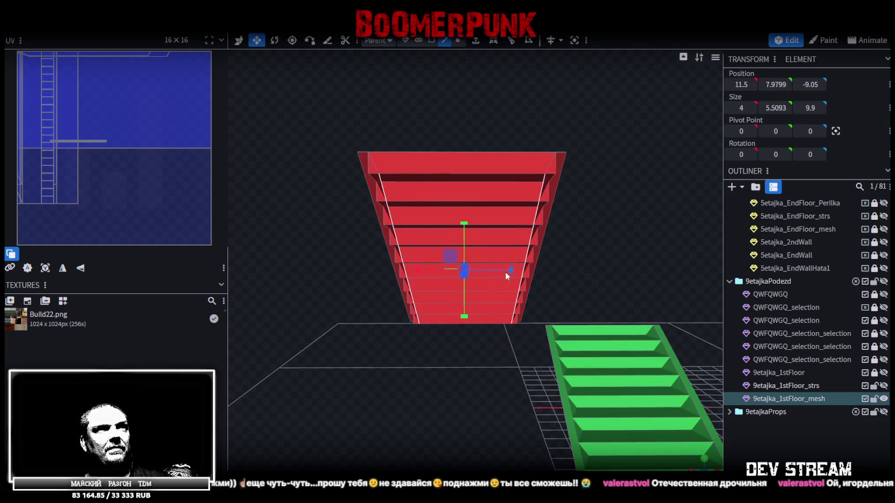
drag(506, 272, 502, 269)
- Save Build27.bbmodel and unhide the QWFQWGQ_selection_selection wall mesh
mouse_move(590, 258)
mouse_down()
mouse_move(564, 314)
mouse_move(589, 343)
mouse_move(324, 299)
mouse_move(356, 254)
mouse_move(540, 207)
mouse_move(538, 250)
mouse_move(475, 285)
mouse_move(396, 282)
mouse_move(695, 229)
mouse_up()
key(ctrl+s)
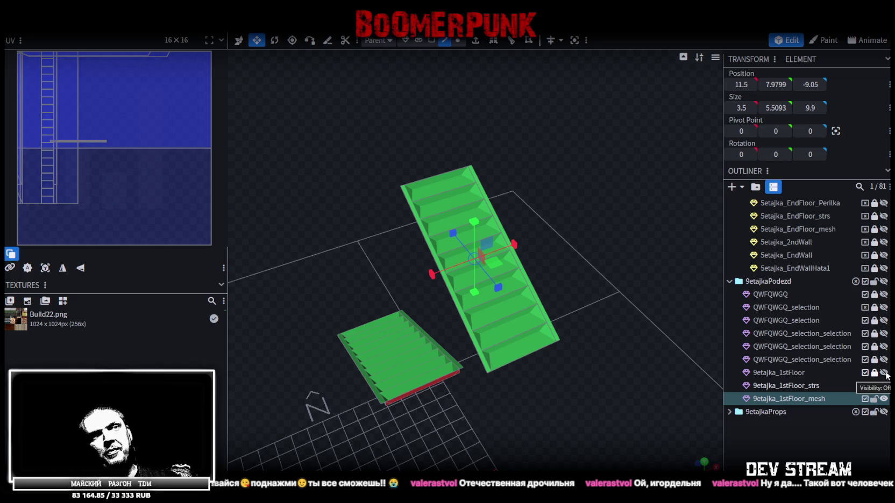
click(883, 360)
- Show the 9etajka_1stFloor mesh and inspect the doorway and stairs
mouse_move(666, 305)
mouse_down()
mouse_move(474, 258)
mouse_move(330, 262)
mouse_move(537, 261)
mouse_move(611, 249)
mouse_move(601, 227)
mouse_move(501, 250)
mouse_move(463, 236)
mouse_move(429, 241)
mouse_move(439, 242)
mouse_move(435, 255)
mouse_move(666, 338)
mouse_up()
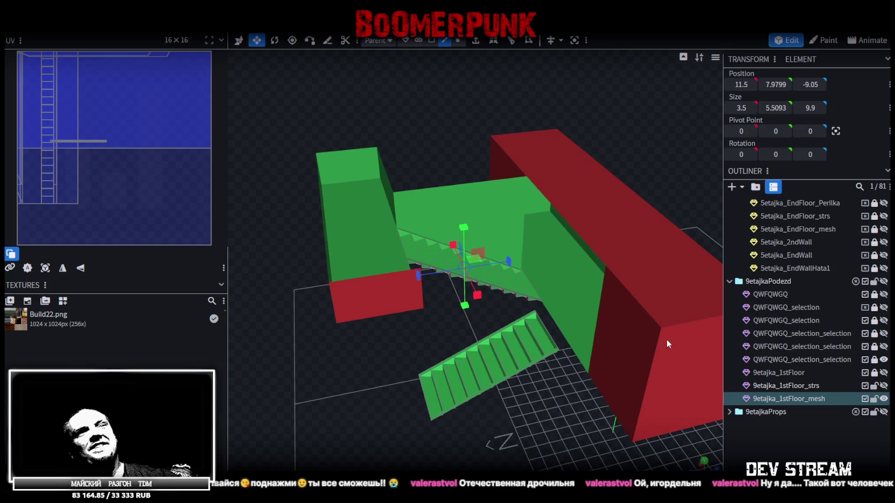
click(884, 372)
mouse_move(538, 376)
mouse_down()
mouse_move(375, 381)
mouse_move(531, 389)
mouse_up()
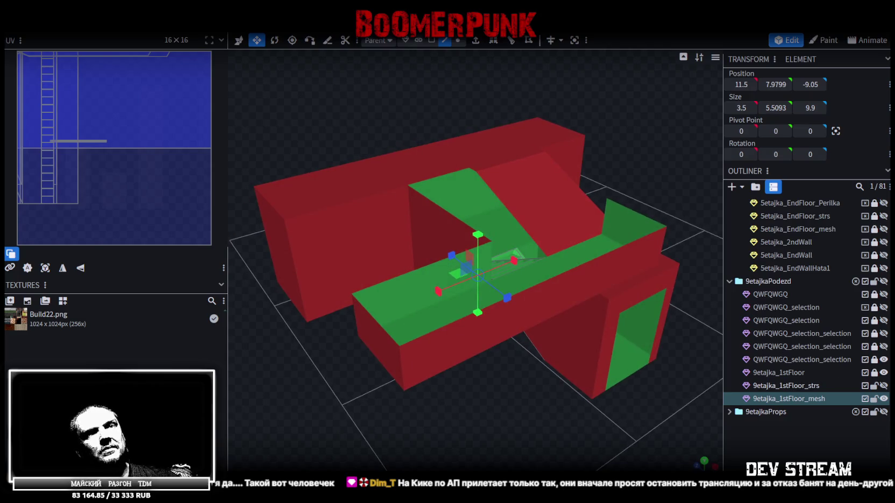
click(883, 372)
click(883, 372)
mouse_move(630, 421)
mouse_down()
mouse_move(552, 450)
mouse_move(506, 448)
mouse_move(484, 369)
mouse_move(469, 447)
mouse_move(327, 372)
mouse_move(217, 352)
mouse_move(411, 327)
mouse_move(553, 324)
mouse_move(612, 300)
mouse_move(437, 268)
mouse_move(470, 320)
mouse_move(453, 312)
mouse_up()
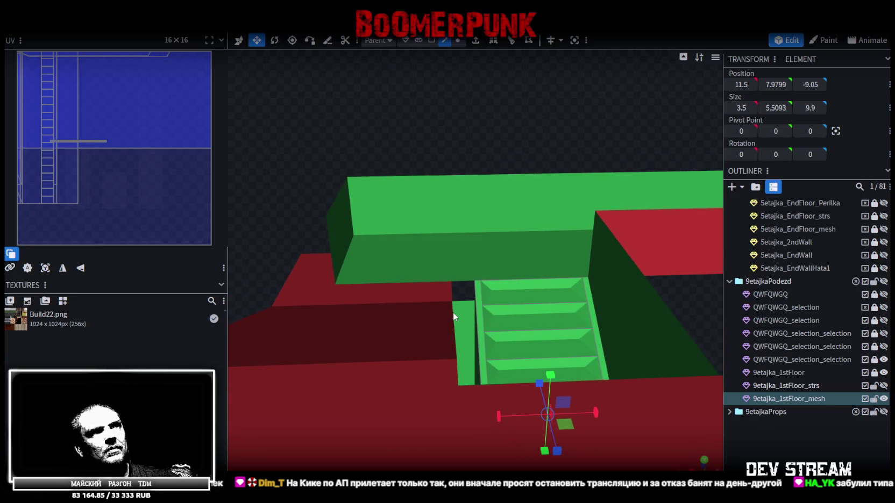
mouse_move(463, 175)
mouse_down()
mouse_move(474, 129)
mouse_move(505, 140)
mouse_move(451, 134)
mouse_move(508, 164)
mouse_up()
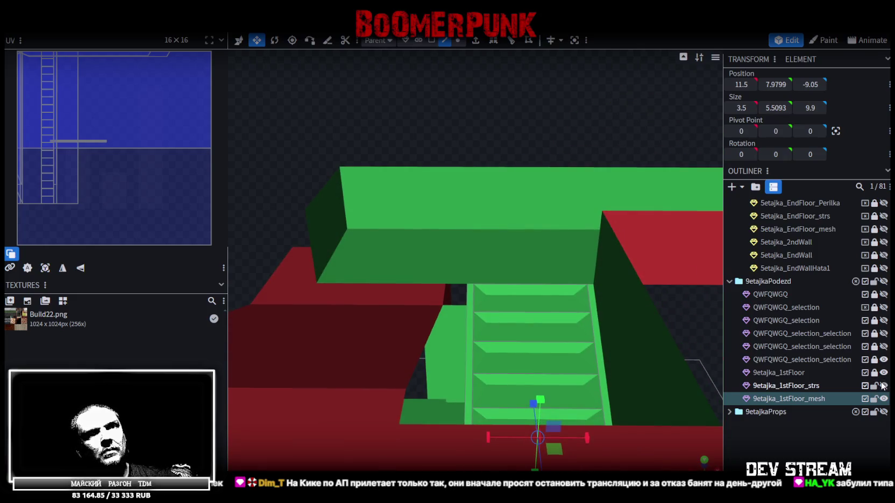
- Hide the stairs mesh, then unlock and select the 9etajka_1stFloor mesh
click(885, 400)
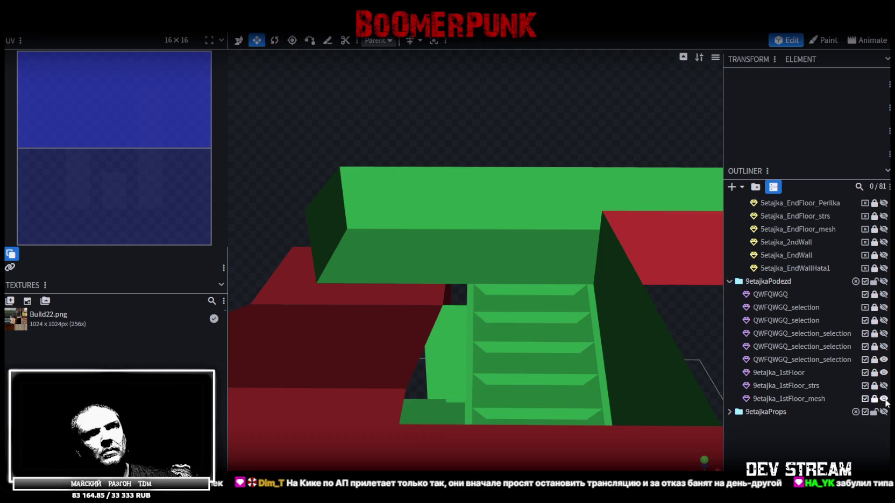
click(884, 398)
click(875, 373)
click(845, 371)
scroll(746, 361, up, 2)
mouse_move(522, 303)
mouse_down()
mouse_move(485, 350)
mouse_move(480, 328)
mouse_move(539, 346)
mouse_move(521, 346)
mouse_move(512, 324)
mouse_move(493, 325)
mouse_move(533, 350)
mouse_move(528, 367)
mouse_move(539, 361)
mouse_move(510, 368)
mouse_move(503, 356)
mouse_move(532, 343)
mouse_move(520, 348)
mouse_up()
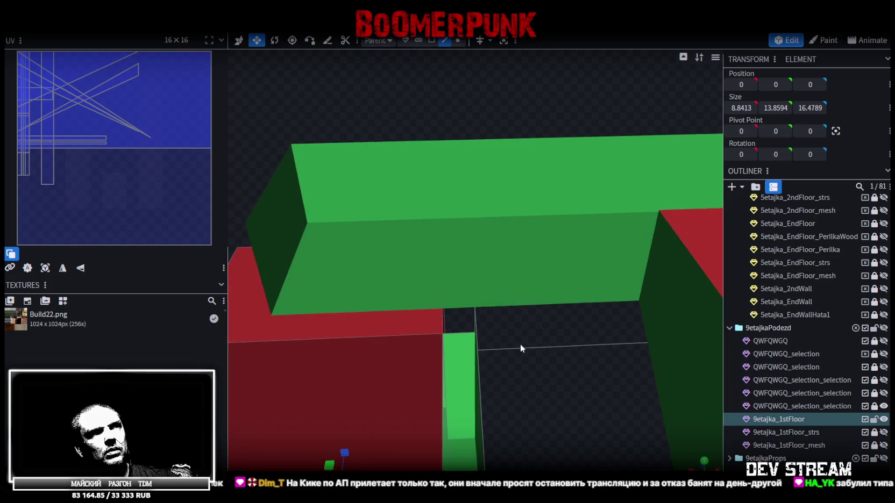
- Extrude the wall's corner vertex in Y+ and move it one unit along Z
click(459, 335)
click(476, 42)
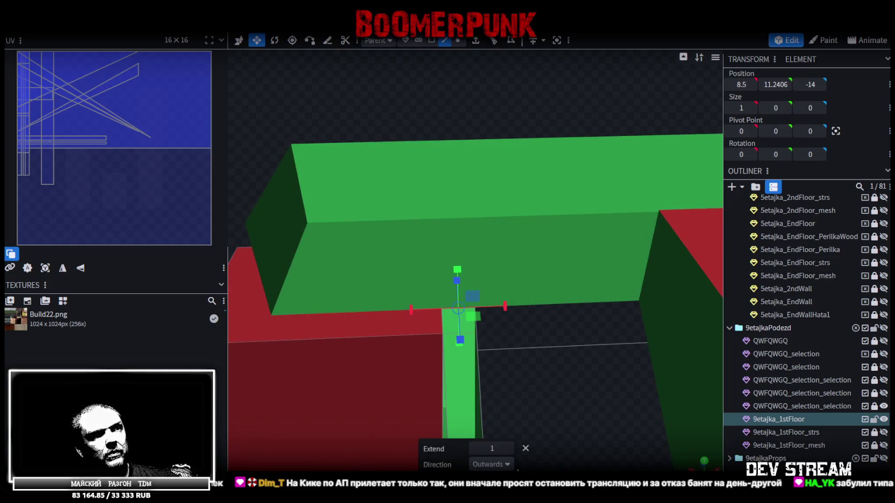
click(492, 464)
click(484, 370)
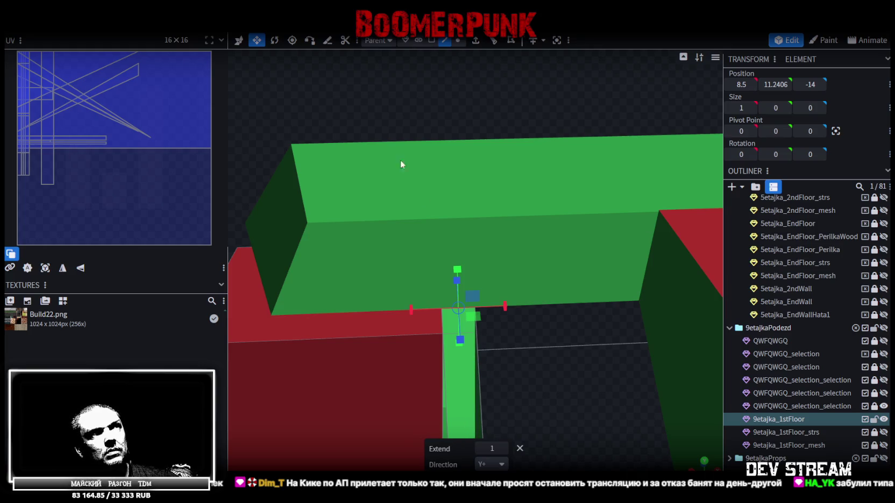
drag(511, 365, 440, 350)
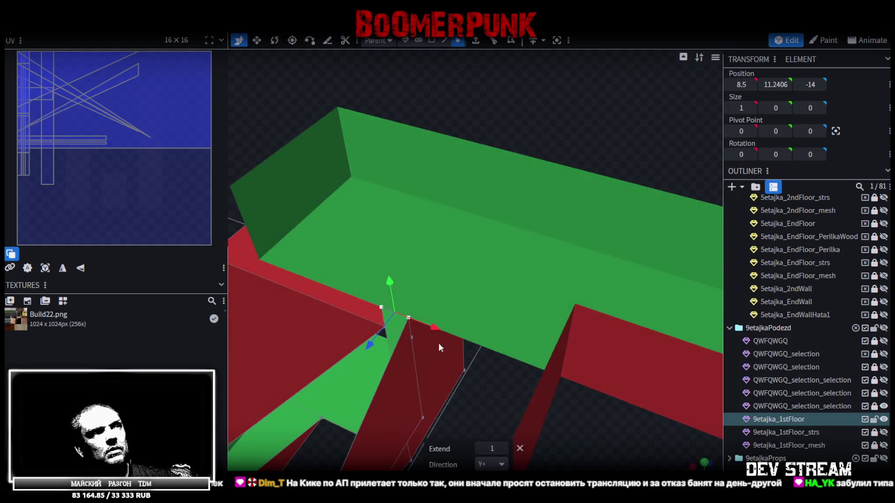
drag(370, 344, 389, 330)
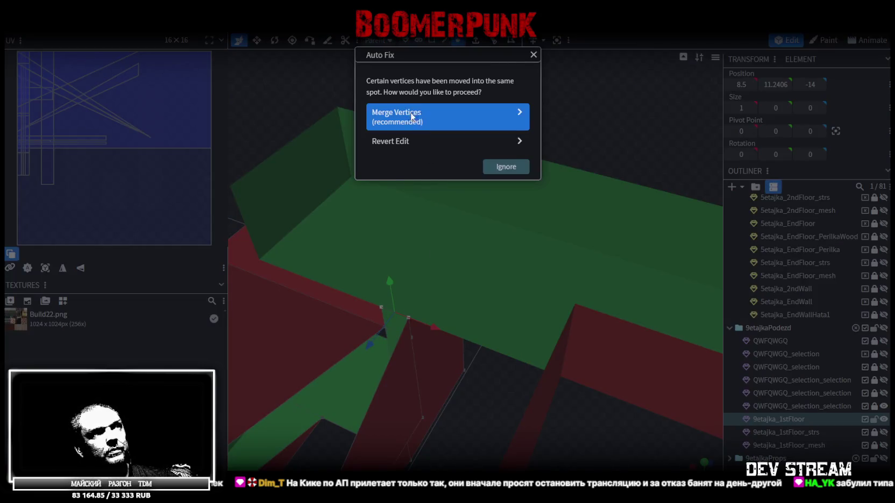
- Merge the overlapping vertices at the corner and save the model
click(414, 120)
mouse_move(498, 437)
mouse_down()
mouse_move(637, 400)
mouse_move(610, 388)
mouse_up()
key(ctrl+s)
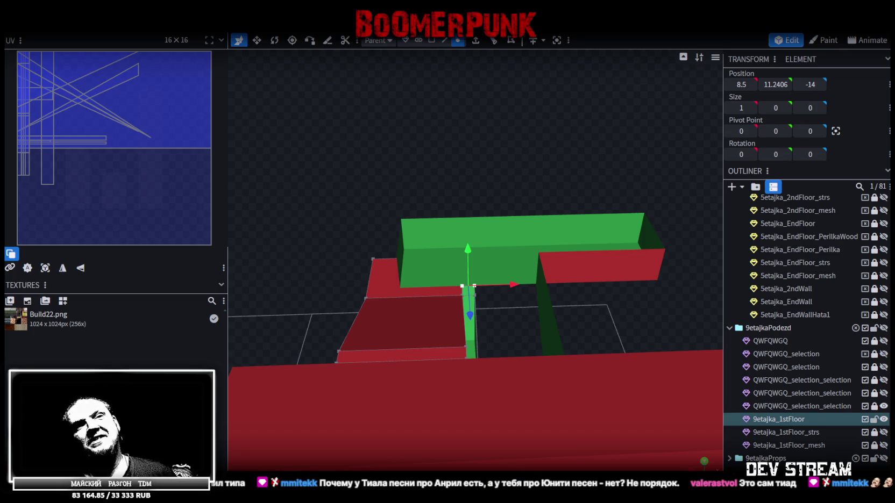
mouse_move(499, 233)
mouse_down()
mouse_move(600, 262)
mouse_move(581, 294)
mouse_move(571, 275)
mouse_move(605, 264)
mouse_move(618, 271)
mouse_move(608, 291)
mouse_move(550, 323)
mouse_move(554, 303)
mouse_move(580, 293)
mouse_up()
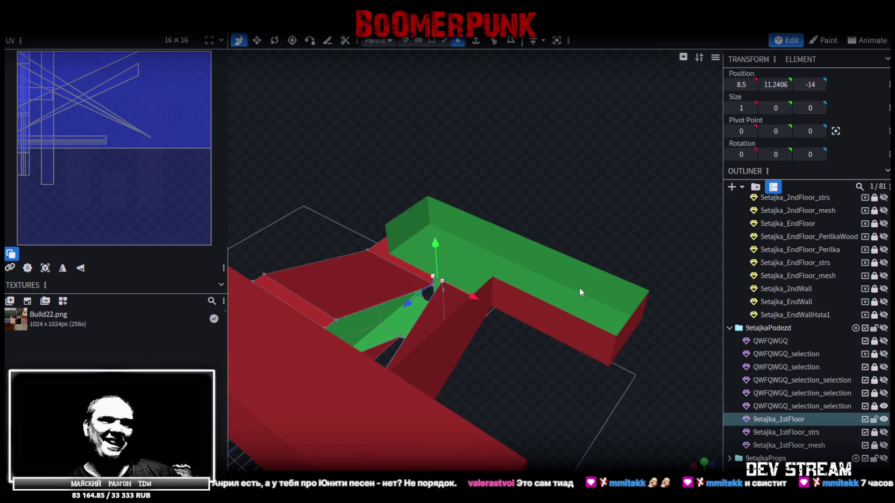
mouse_move(606, 262)
mouse_down()
mouse_move(559, 218)
mouse_move(578, 205)
mouse_move(618, 234)
mouse_up()
key(ctrl+s)
- Inspect the green and red walls from several angles, then save Build27.bbmodel
mouse_move(577, 392)
mouse_down()
mouse_move(571, 384)
mouse_move(608, 348)
mouse_move(475, 291)
mouse_move(422, 299)
mouse_move(384, 320)
mouse_move(385, 358)
mouse_move(407, 366)
mouse_move(632, 365)
mouse_up()
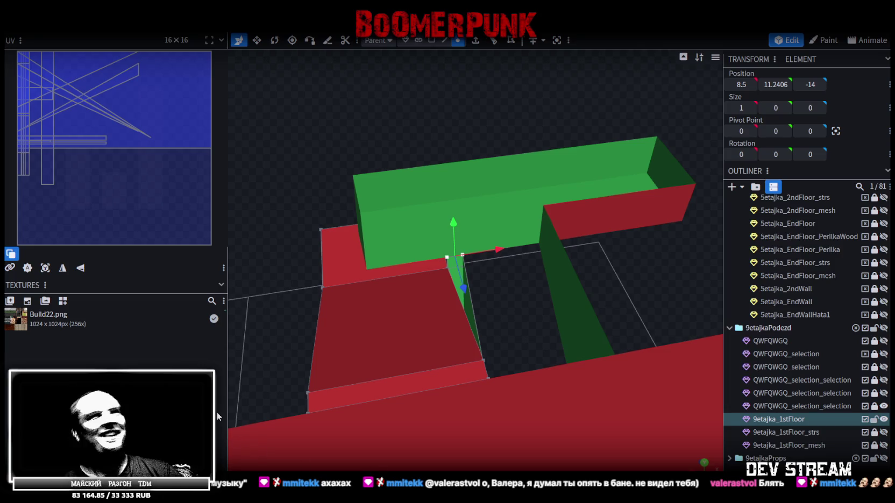
mouse_move(237, 392)
mouse_down()
mouse_move(438, 310)
mouse_move(609, 320)
mouse_move(436, 396)
mouse_move(478, 371)
mouse_move(618, 374)
mouse_move(520, 408)
mouse_move(549, 349)
mouse_move(612, 348)
mouse_move(519, 326)
mouse_up()
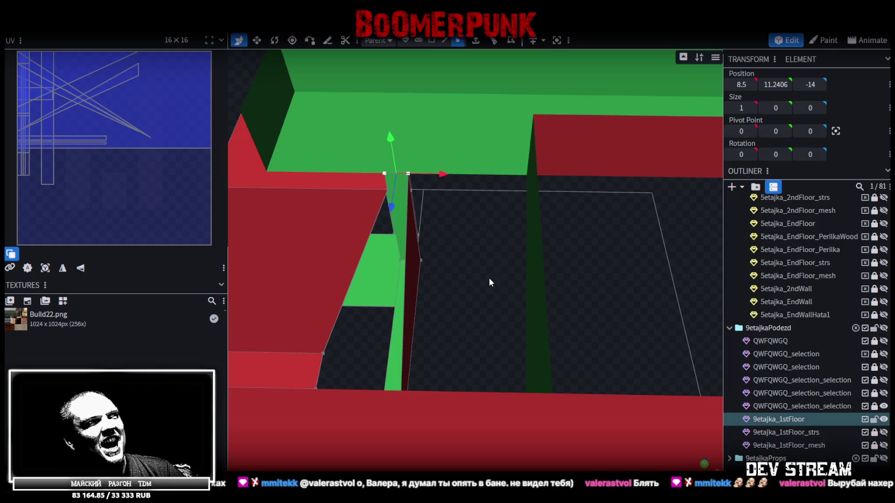
scroll(495, 278, down, 4)
drag(503, 277, 521, 267)
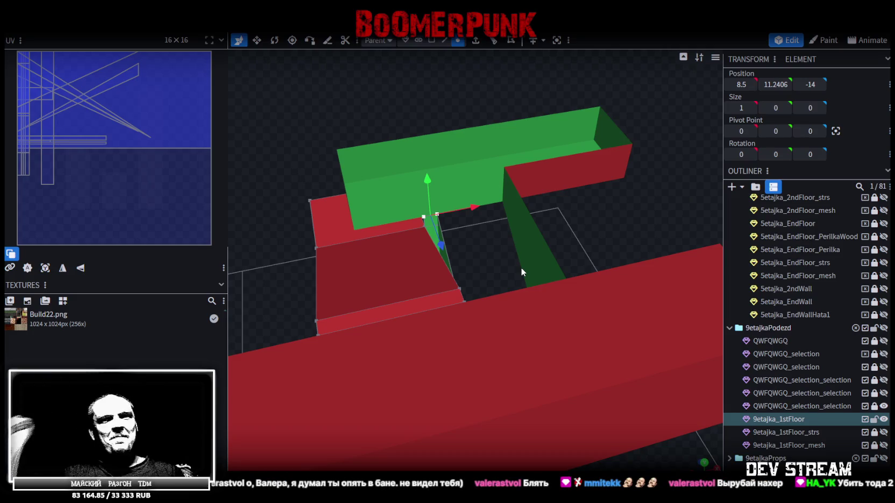
mouse_move(519, 267)
mouse_down()
mouse_move(481, 261)
mouse_move(493, 259)
mouse_move(484, 259)
mouse_move(500, 239)
mouse_up()
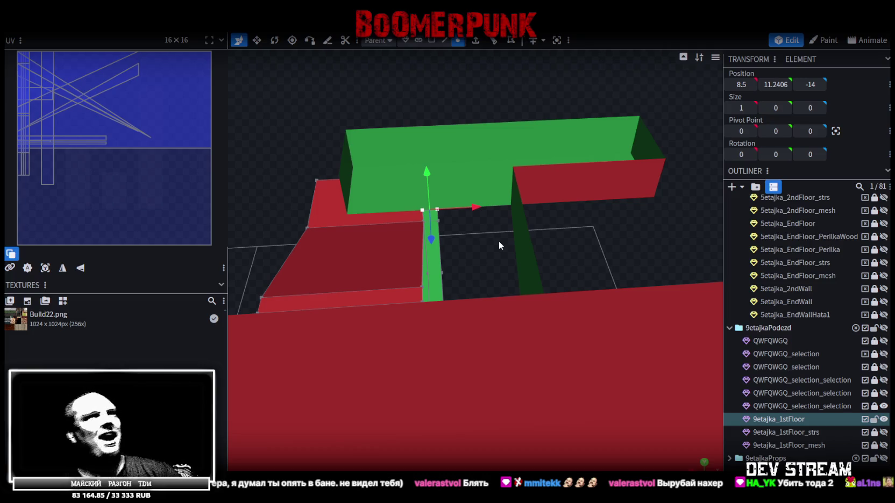
mouse_move(604, 241)
mouse_down()
mouse_move(474, 264)
mouse_move(507, 244)
mouse_move(542, 242)
mouse_up()
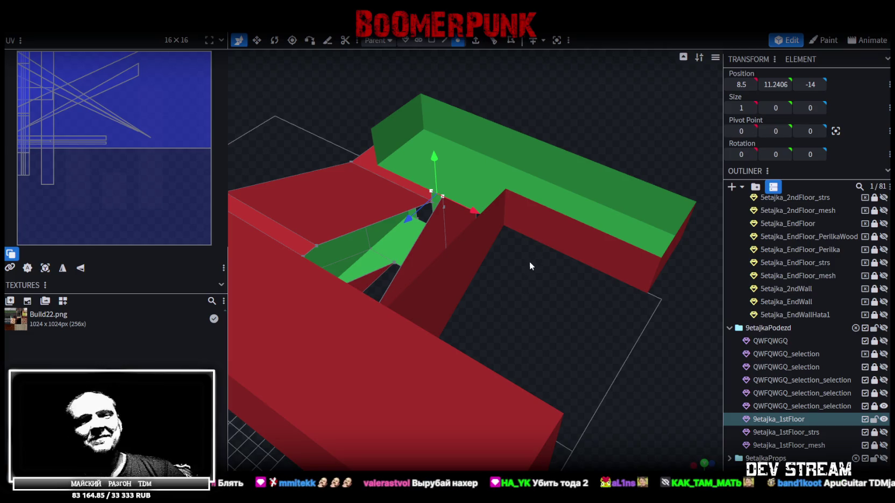
mouse_move(511, 264)
mouse_down()
mouse_move(581, 269)
mouse_move(566, 283)
mouse_move(436, 271)
mouse_up()
key(ctrl+s)
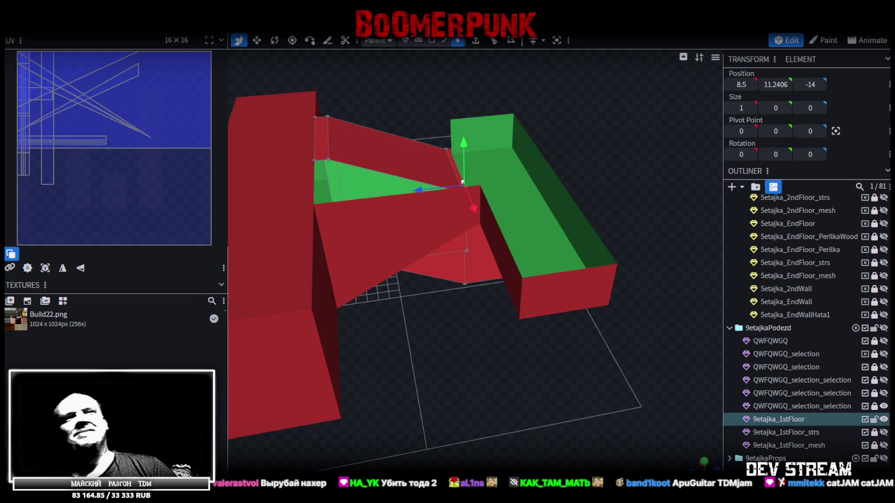
- Orbit around the whole scene to a more top-down view of the walls
drag(486, 372, 469, 369)
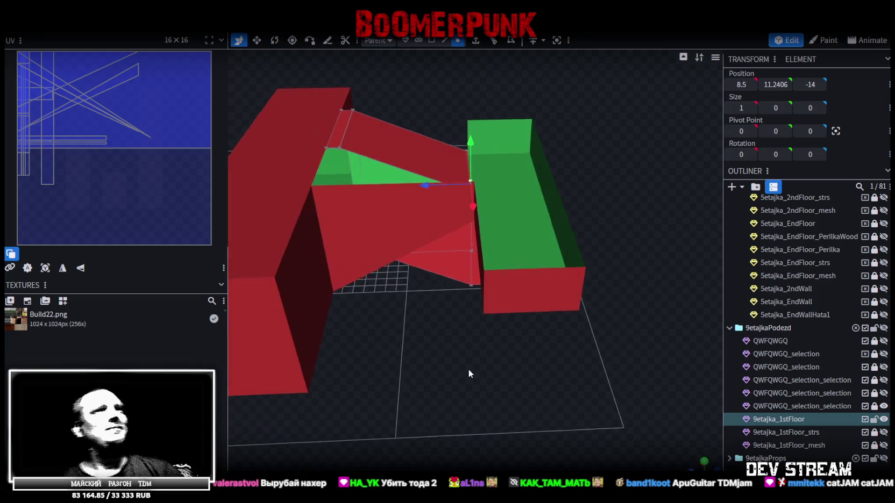
drag(608, 184, 570, 186)
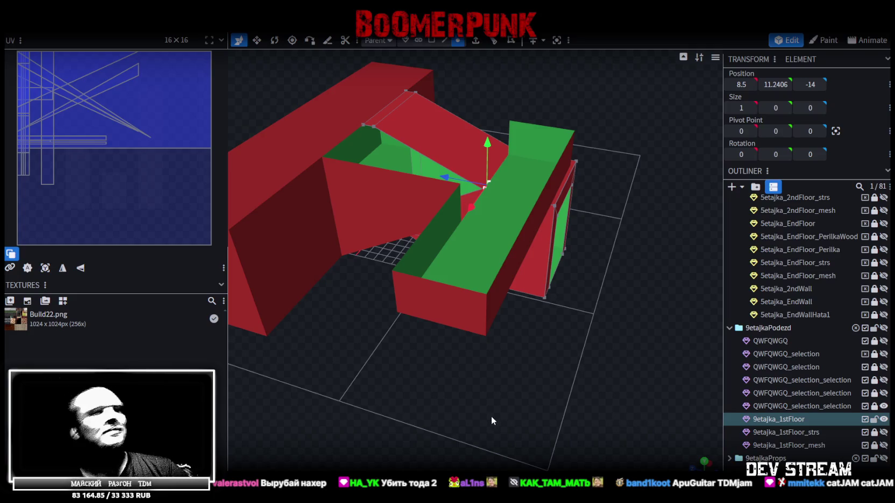
drag(499, 413, 548, 363)
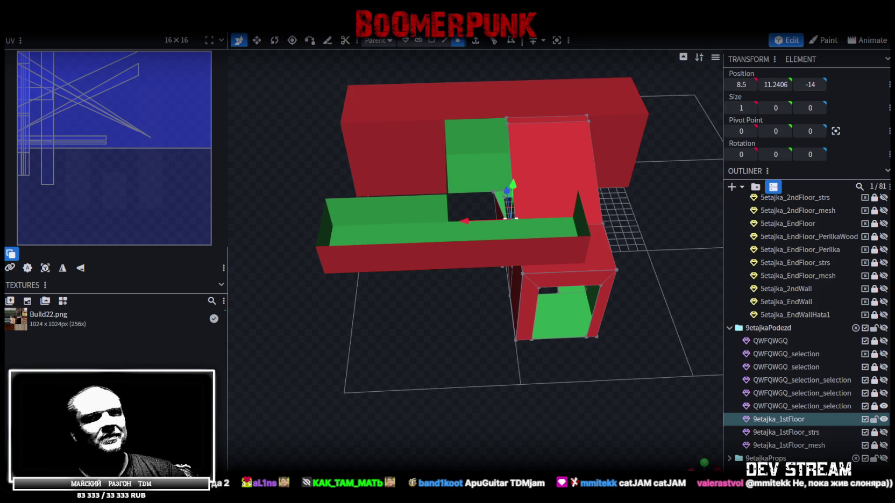
mouse_move(559, 378)
mouse_down()
mouse_move(418, 398)
mouse_move(454, 398)
mouse_move(446, 401)
mouse_move(437, 389)
mouse_move(373, 384)
mouse_move(381, 305)
mouse_move(417, 421)
mouse_move(416, 398)
mouse_move(377, 325)
mouse_move(400, 345)
mouse_move(575, 393)
mouse_move(523, 362)
mouse_move(409, 332)
mouse_move(541, 380)
mouse_move(613, 307)
mouse_up()
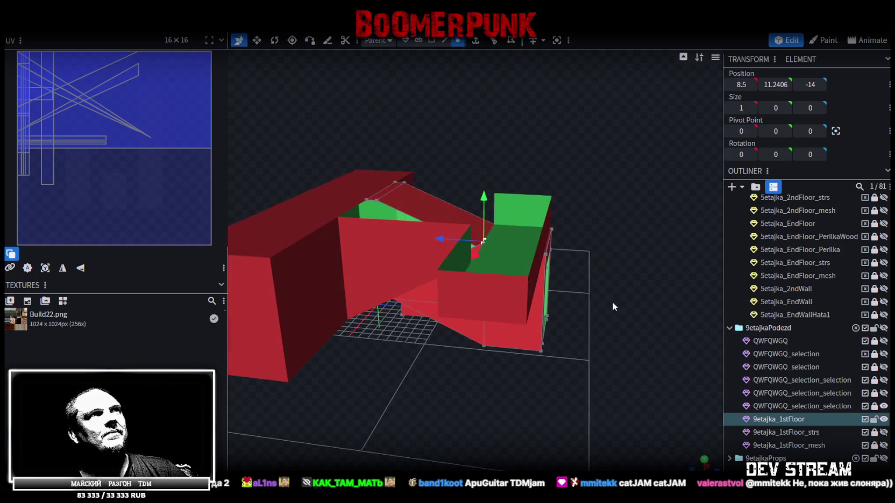
- Unhide another QWFQWGQ wall mesh and view its tall walls
click(884, 380)
click(884, 381)
click(883, 393)
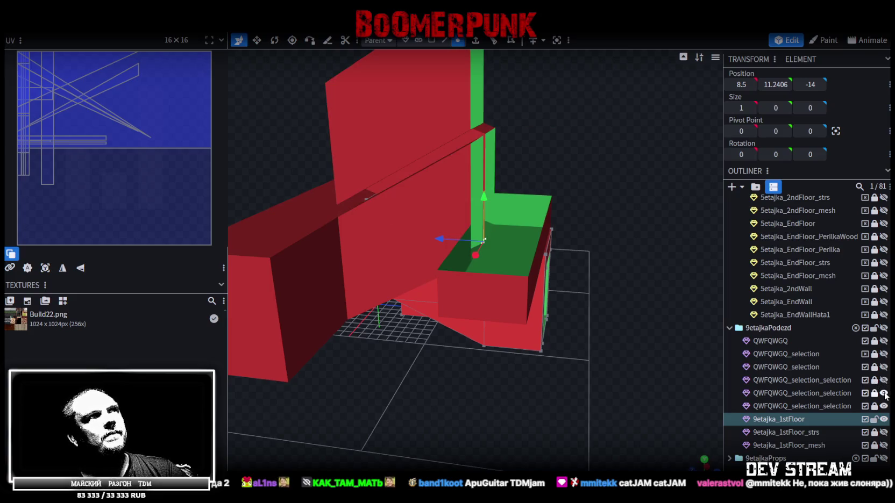
mouse_move(621, 377)
mouse_down()
mouse_move(644, 401)
mouse_move(734, 411)
mouse_move(562, 348)
mouse_move(828, 310)
mouse_up()
mouse_move(391, 202)
mouse_down()
mouse_move(631, 203)
mouse_move(699, 181)
mouse_move(575, 246)
mouse_move(589, 240)
mouse_move(545, 227)
mouse_move(387, 229)
mouse_move(646, 241)
mouse_move(666, 238)
mouse_move(659, 230)
mouse_move(627, 263)
mouse_move(632, 276)
mouse_up()
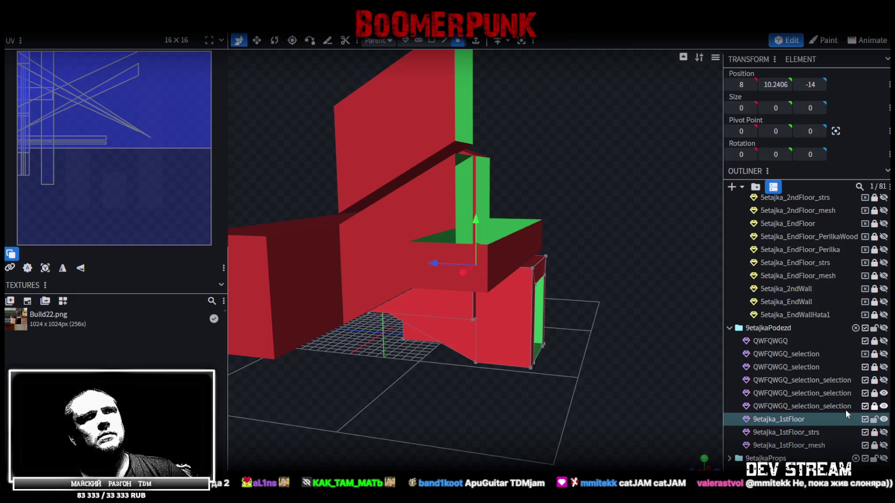
- Select the QWFQWGQ_selection_selection wall mesh and view the building from above
click(884, 419)
click(884, 419)
click(884, 406)
click(883, 406)
click(881, 407)
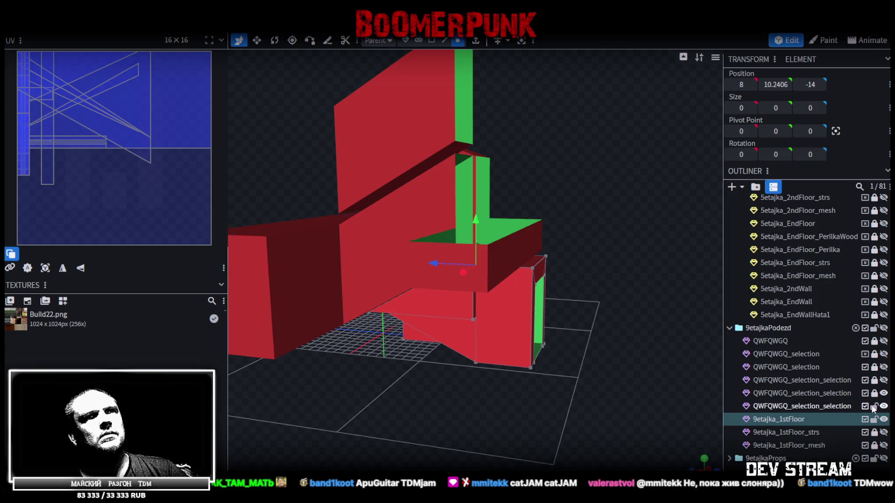
mouse_move(640, 304)
mouse_down()
mouse_move(501, 320)
mouse_move(533, 313)
mouse_move(563, 325)
mouse_move(502, 322)
mouse_move(626, 321)
mouse_move(629, 313)
mouse_move(554, 321)
mouse_move(495, 346)
mouse_move(524, 322)
mouse_up()
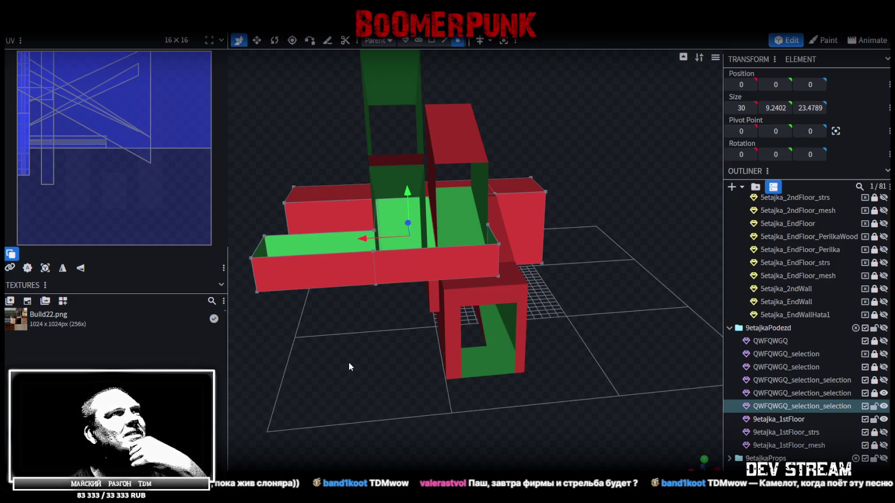
mouse_move(383, 350)
mouse_down()
mouse_move(361, 349)
mouse_move(370, 347)
mouse_up()
middle_drag(511, 347, 475, 337)
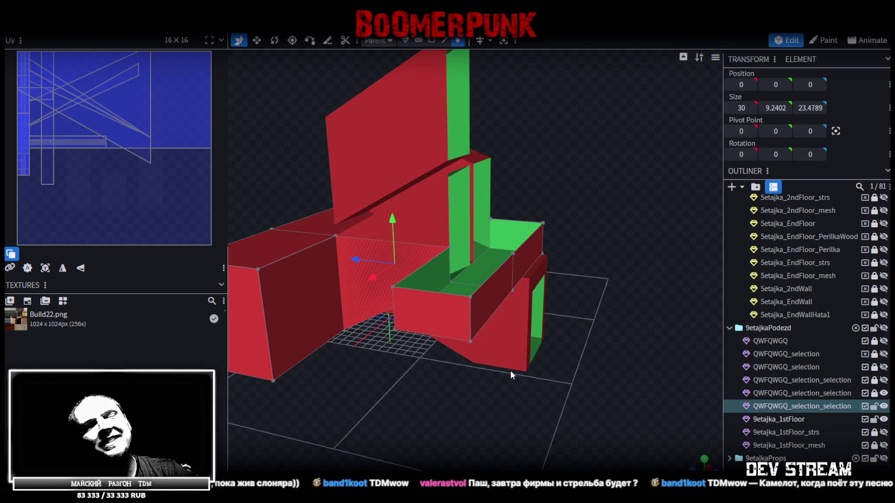
scroll(578, 372, up, 5)
mouse_move(636, 362)
middle_down()
mouse_move(553, 398)
mouse_move(458, 411)
mouse_move(405, 393)
mouse_move(506, 380)
mouse_move(412, 375)
mouse_move(456, 375)
mouse_move(422, 383)
mouse_move(447, 374)
mouse_move(534, 375)
mouse_move(433, 384)
mouse_move(415, 384)
mouse_move(437, 375)
mouse_move(406, 374)
middle_up()
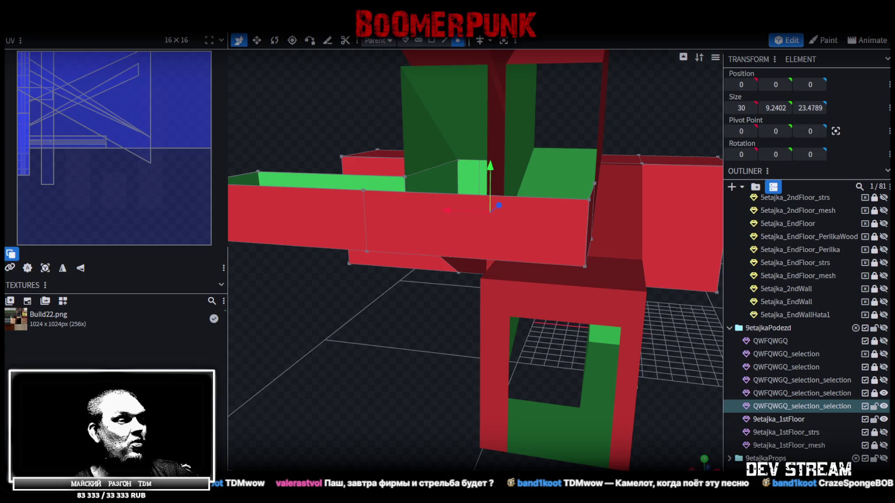
scroll(510, 409, down, 4)
mouse_move(371, 341)
mouse_down()
mouse_move(456, 376)
mouse_move(391, 371)
mouse_move(368, 380)
mouse_move(429, 372)
mouse_move(385, 366)
mouse_move(352, 374)
mouse_move(408, 387)
mouse_move(357, 377)
mouse_move(348, 396)
mouse_move(378, 403)
mouse_move(486, 389)
mouse_move(518, 370)
mouse_move(514, 359)
mouse_move(414, 382)
mouse_move(325, 386)
mouse_move(314, 376)
mouse_move(399, 372)
mouse_move(375, 383)
mouse_move(371, 399)
mouse_move(379, 403)
mouse_move(399, 389)
mouse_move(403, 338)
mouse_move(343, 308)
mouse_move(319, 321)
mouse_move(331, 344)
mouse_up()
scroll(275, 345, up, 5)
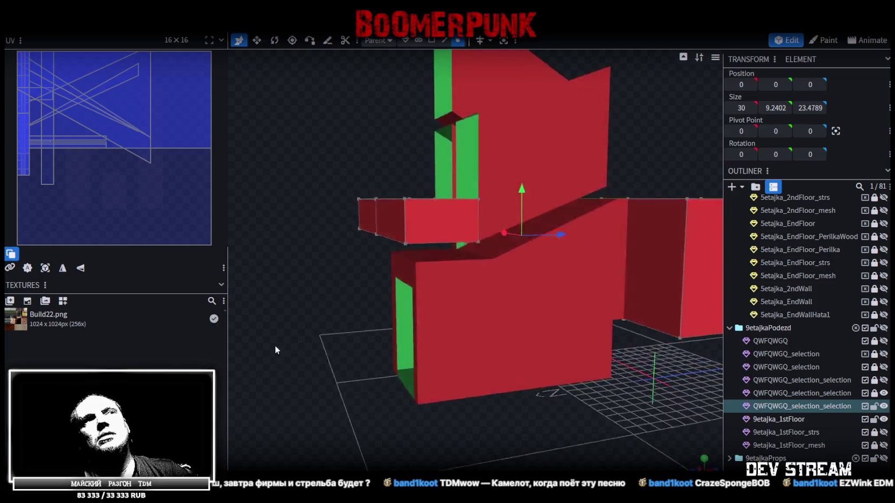
mouse_move(274, 346)
mouse_down()
mouse_move(316, 300)
mouse_move(418, 379)
mouse_move(414, 393)
mouse_move(452, 390)
mouse_move(398, 376)
mouse_move(476, 369)
mouse_up()
scroll(467, 394, down, 5)
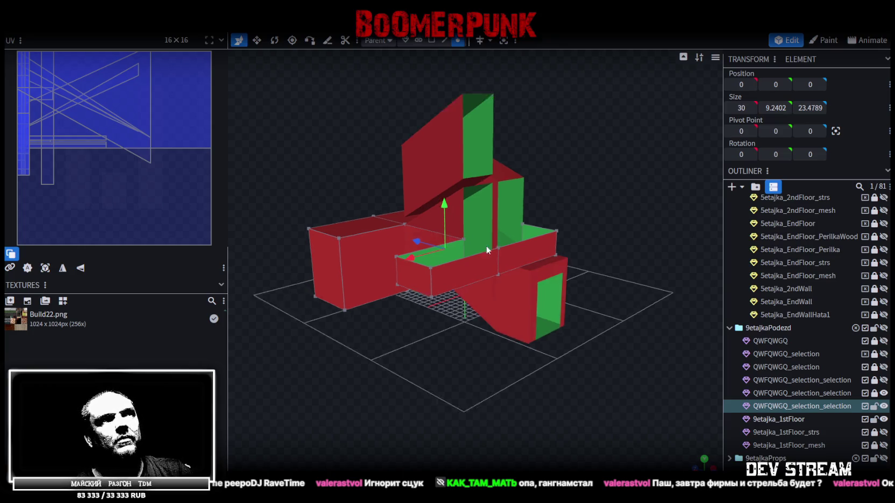
mouse_move(622, 390)
mouse_down()
mouse_move(549, 424)
mouse_move(559, 424)
mouse_up()
scroll(548, 419, up, 2)
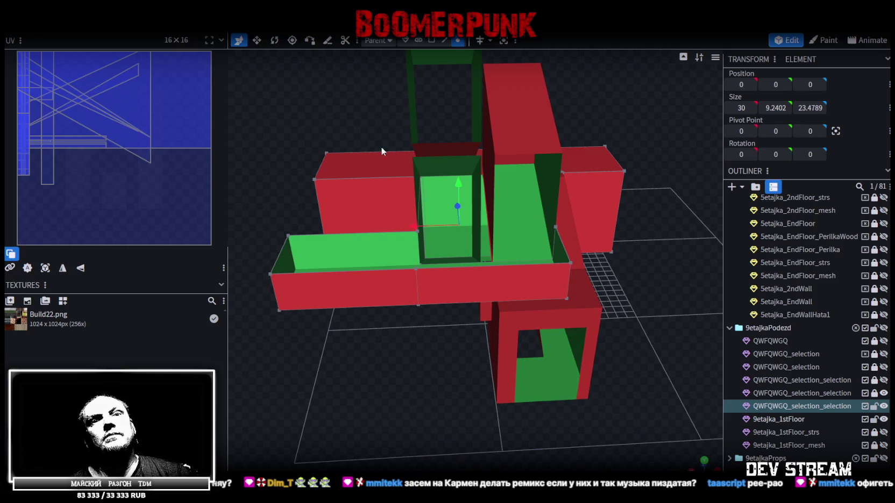
mouse_move(307, 351)
mouse_down()
mouse_move(398, 361)
mouse_move(464, 330)
mouse_move(369, 345)
mouse_move(463, 318)
mouse_move(474, 296)
mouse_move(404, 319)
mouse_move(373, 346)
mouse_move(460, 320)
mouse_move(468, 307)
mouse_move(458, 312)
mouse_up()
click(433, 41)
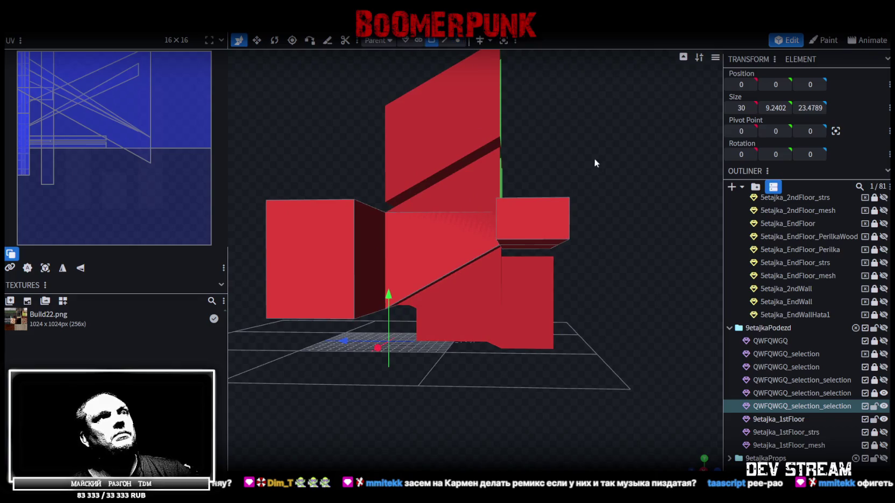
- Split the selected long front wall faces into a separate mesh, then switch to Unity
drag(594, 159, 437, 282)
drag(621, 205, 622, 206)
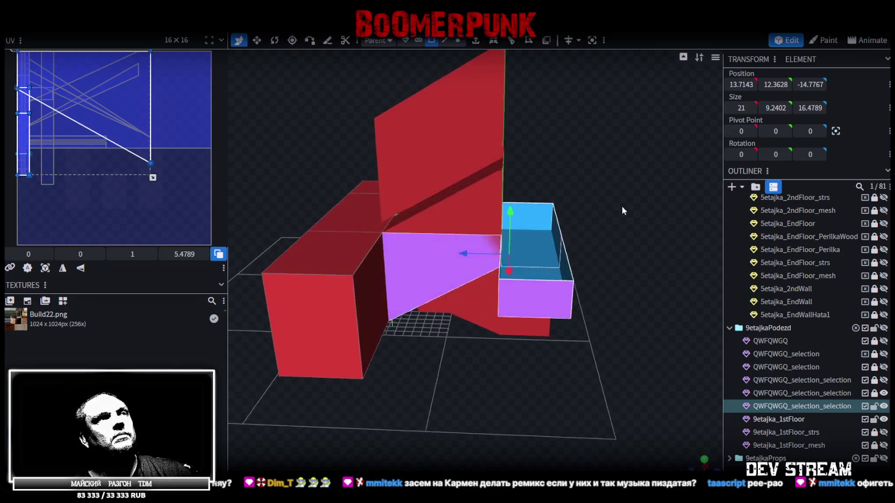
right_click(401, 277)
mouse_move(538, 261)
mouse_down()
mouse_move(497, 156)
mouse_move(487, 189)
mouse_move(530, 196)
mouse_move(514, 199)
mouse_move(517, 190)
mouse_move(452, 280)
mouse_up()
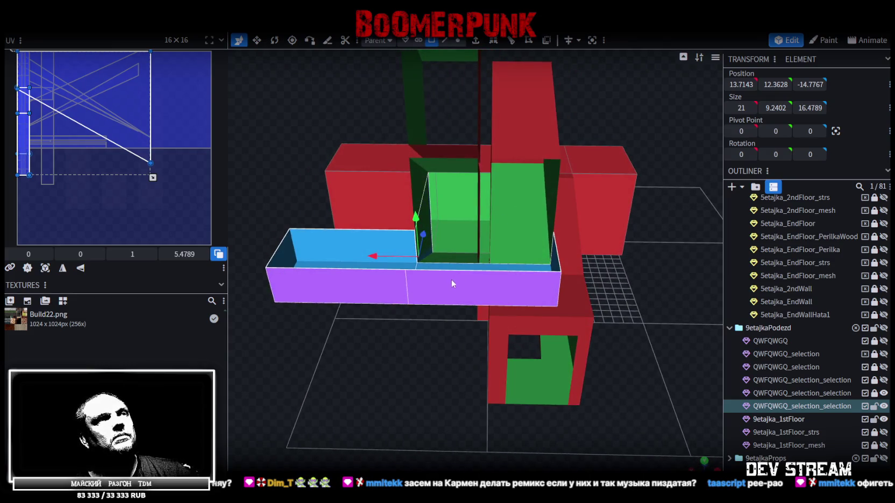
right_click(449, 281)
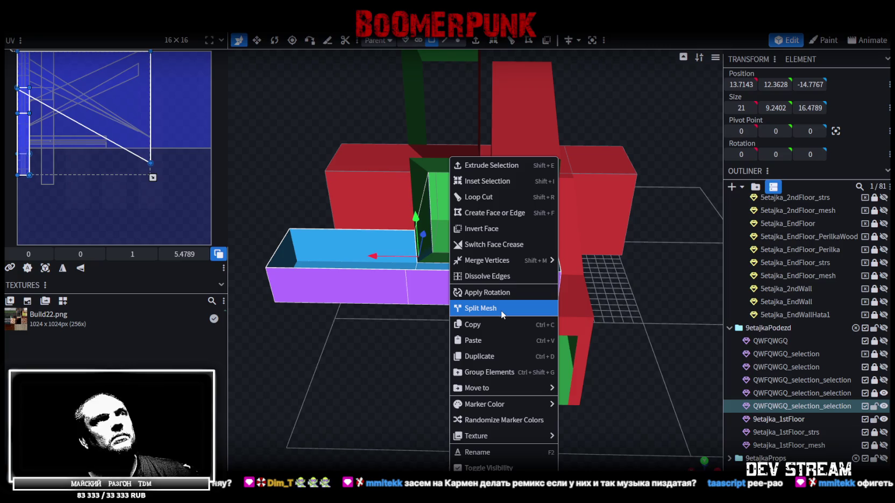
click(501, 309)
mouse_move(370, 351)
mouse_down()
mouse_move(498, 312)
mouse_move(479, 325)
mouse_move(501, 322)
mouse_move(351, 319)
mouse_move(345, 331)
mouse_move(358, 327)
mouse_move(361, 311)
mouse_up()
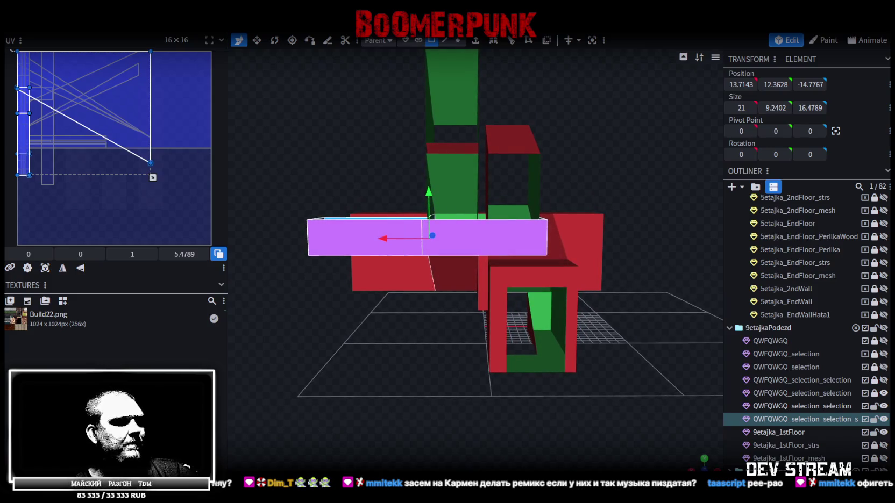
key(alt+Tab)
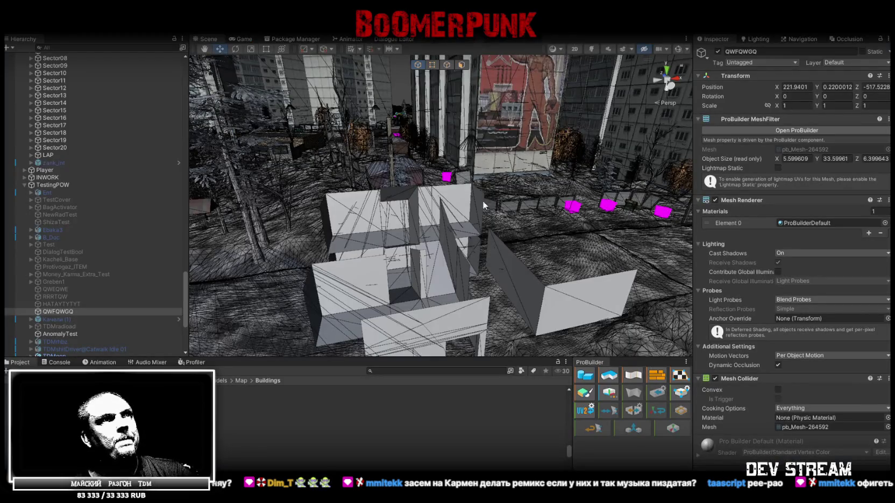
- Frame QWFQWGQ, view its entrance wall along the facade, deactivate it, and return to Blockbench
key(f)
mouse_move(457, 178)
right_down()
mouse_move(482, 192)
mouse_move(483, 166)
right_up()
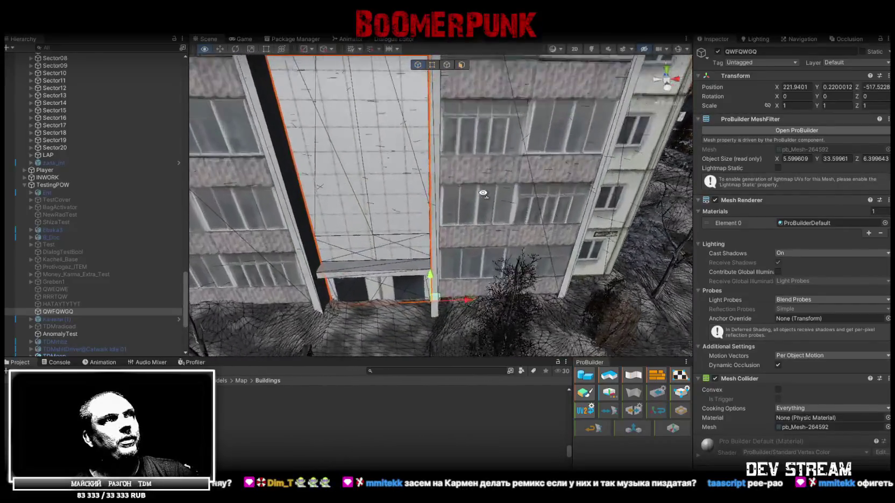
right_drag(483, 167, 480, 172)
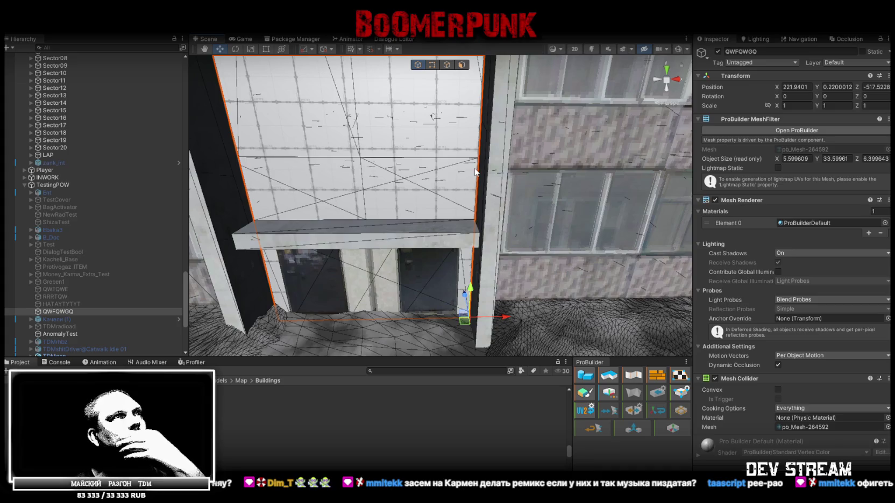
mouse_move(474, 172)
alt+mouse_down()
mouse_move(448, 191)
mouse_move(440, 171)
alt+mouse_up()
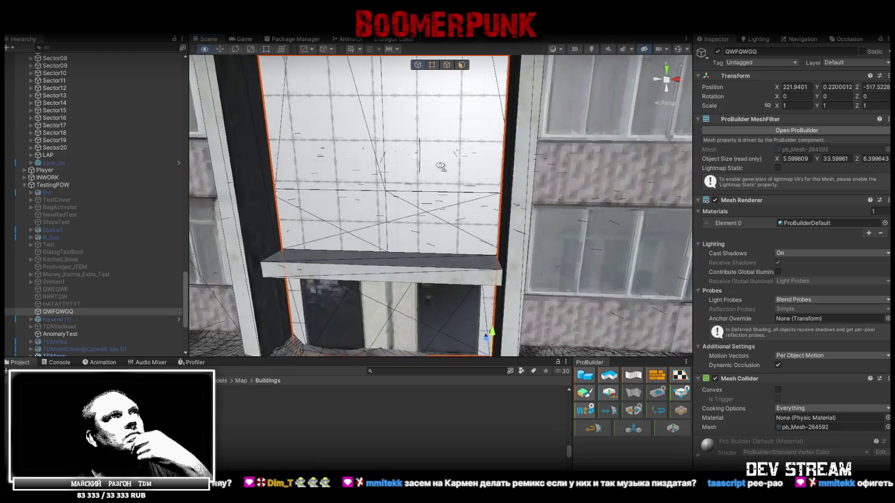
click(717, 52)
mouse_move(463, 216)
alt+mouse_down()
mouse_move(446, 225)
mouse_move(463, 265)
alt+mouse_up()
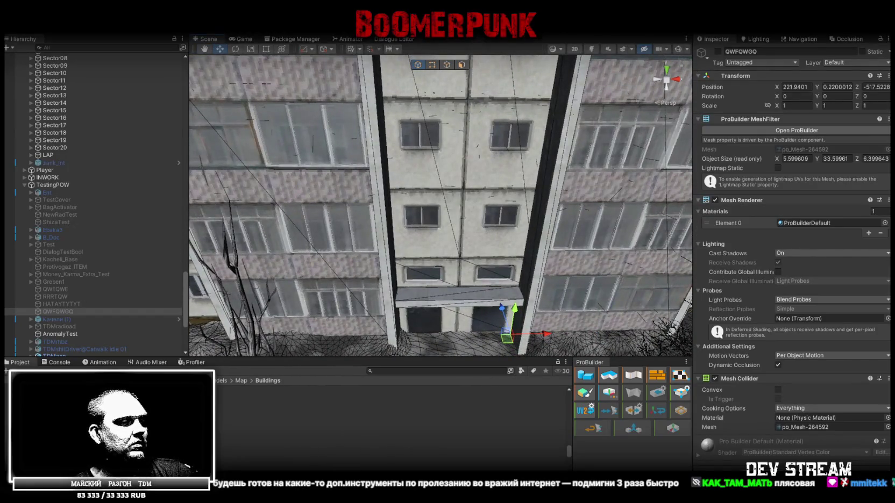
key(alt+Tab)
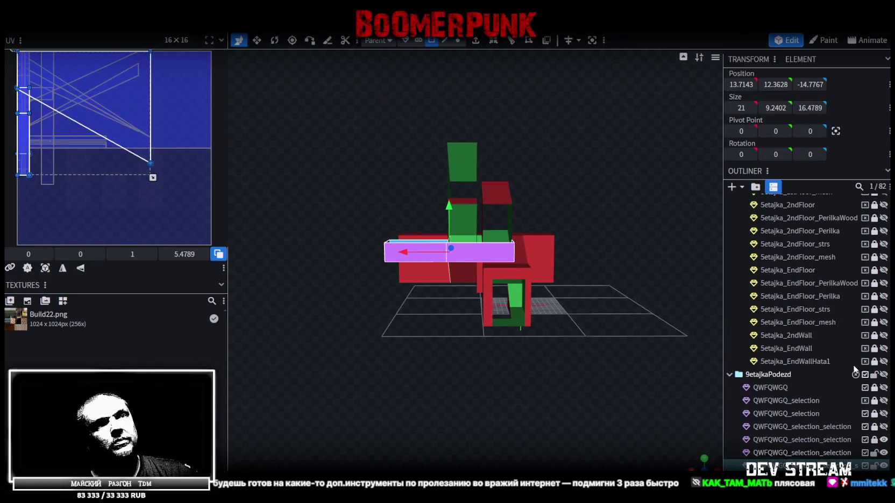
- Unhide the QWFQWGQ mesh, look around the building, then hide the 9etajkaPodezd group
click(885, 387)
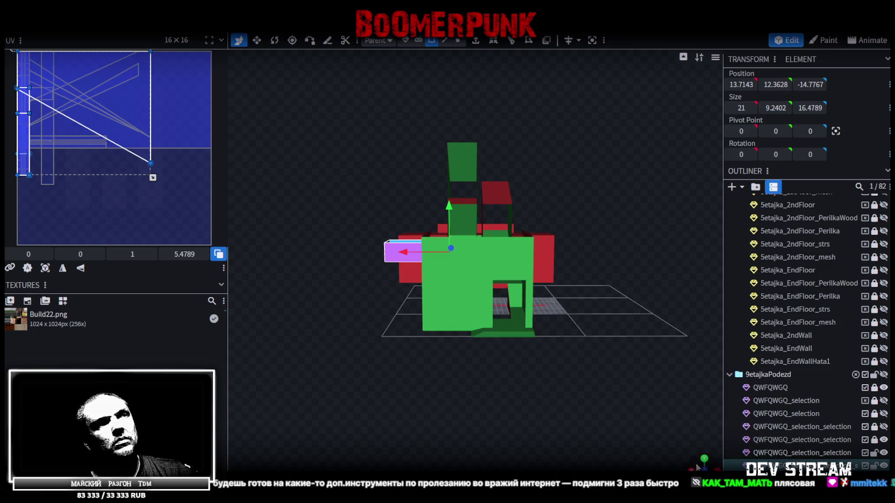
mouse_move(698, 468)
mouse_down()
mouse_move(540, 371)
mouse_move(537, 380)
mouse_move(568, 371)
mouse_move(537, 398)
mouse_move(562, 382)
mouse_move(570, 387)
mouse_move(522, 413)
mouse_move(468, 388)
mouse_move(577, 381)
mouse_up()
scroll(539, 370, up, 3)
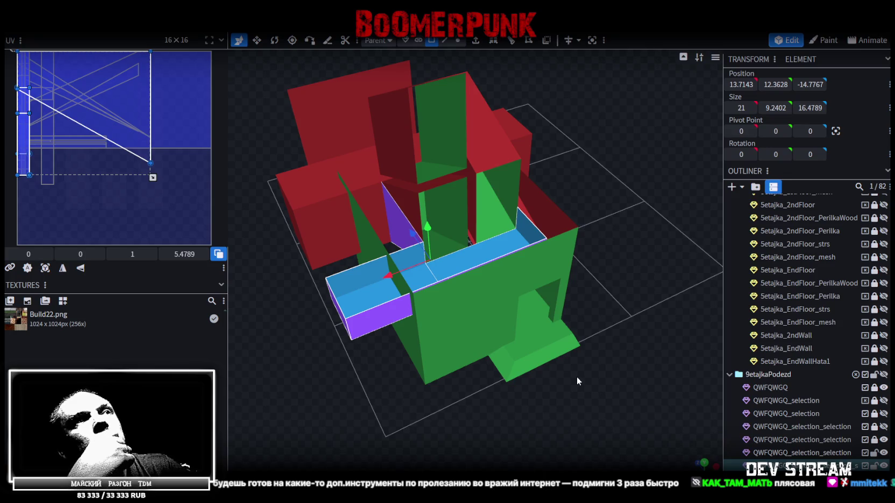
mouse_move(700, 262)
mouse_down()
mouse_move(639, 295)
mouse_move(615, 292)
mouse_move(614, 246)
mouse_move(576, 167)
mouse_move(612, 285)
mouse_move(626, 281)
mouse_move(457, 276)
mouse_move(459, 290)
mouse_move(501, 257)
mouse_up()
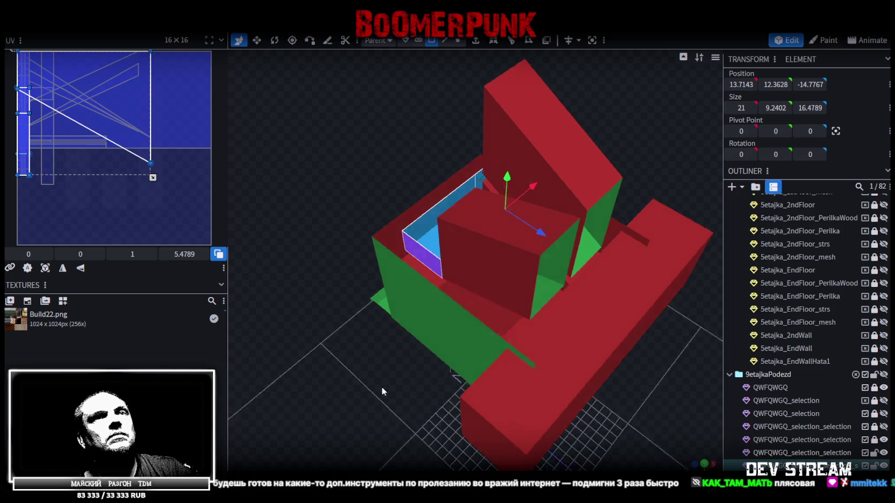
drag(364, 389, 845, 387)
click(884, 375)
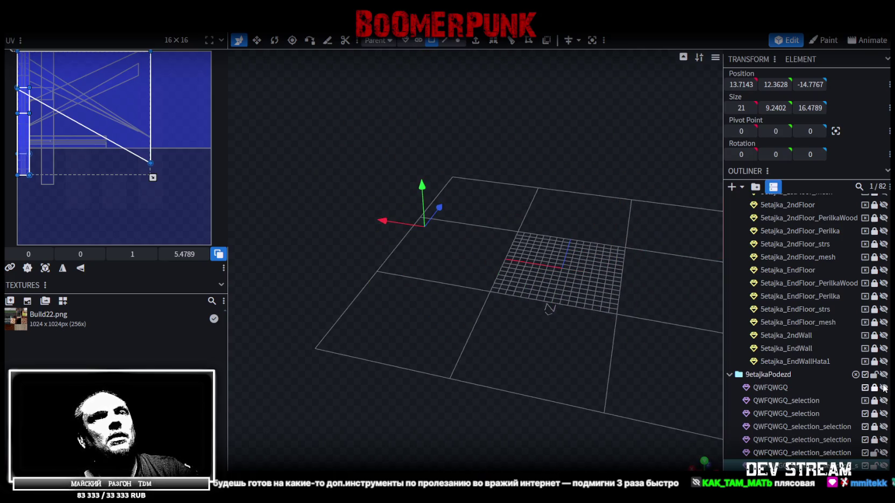
- Show the 9etajkaPodezd group with QWFQWGQ hidden and select the green stairwell box
click(883, 375)
mouse_move(294, 369)
mouse_down()
mouse_move(397, 389)
mouse_move(375, 409)
mouse_move(329, 380)
mouse_move(726, 394)
mouse_up()
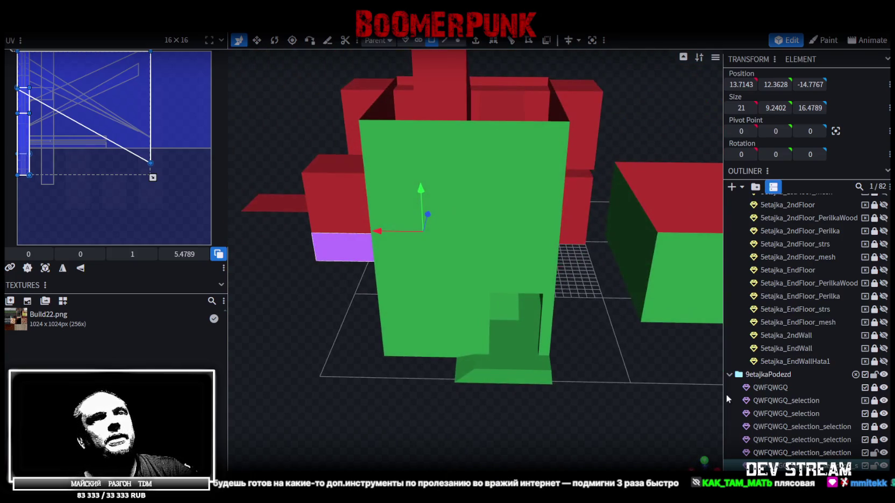
click(883, 388)
mouse_move(703, 352)
mouse_down()
mouse_move(558, 396)
mouse_move(503, 191)
mouse_up()
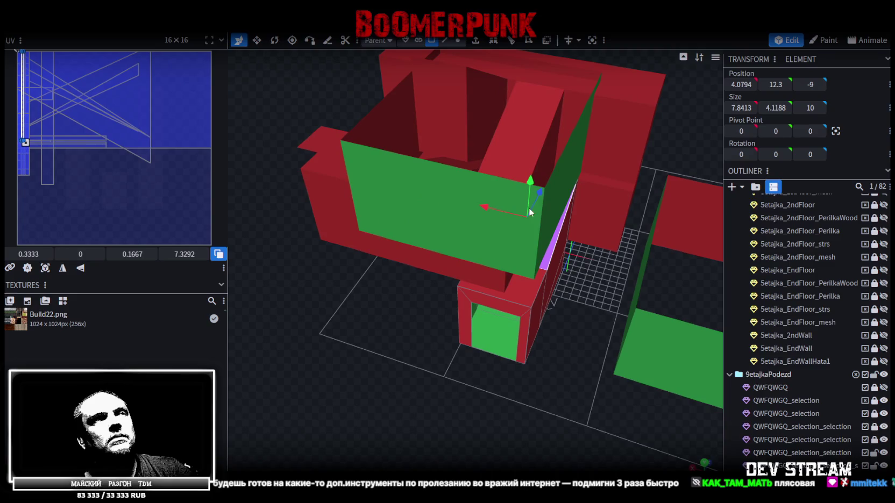
click(884, 374)
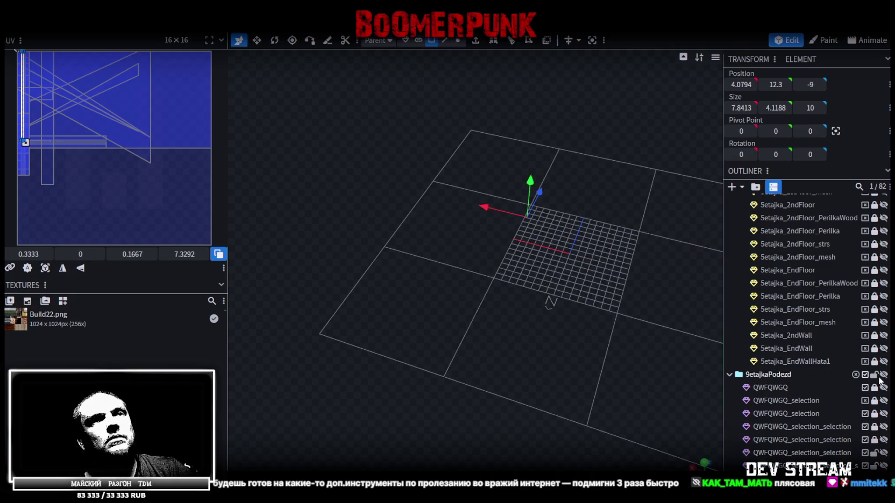
click(882, 375)
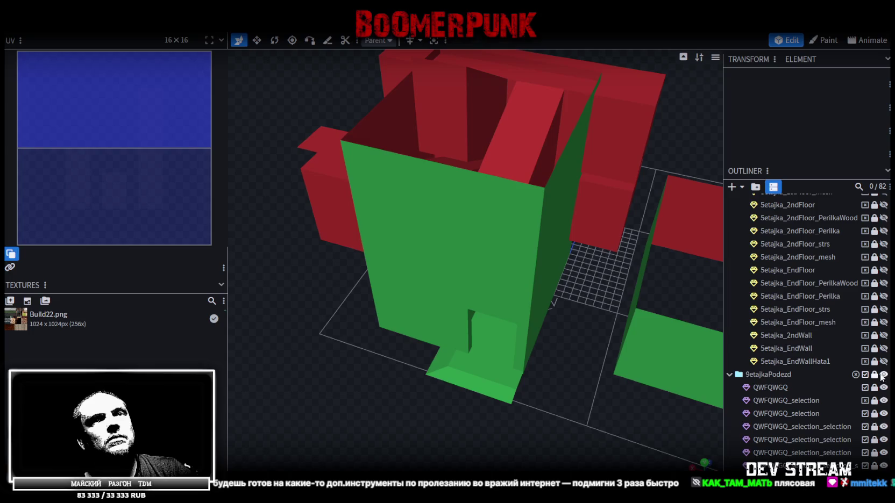
click(482, 225)
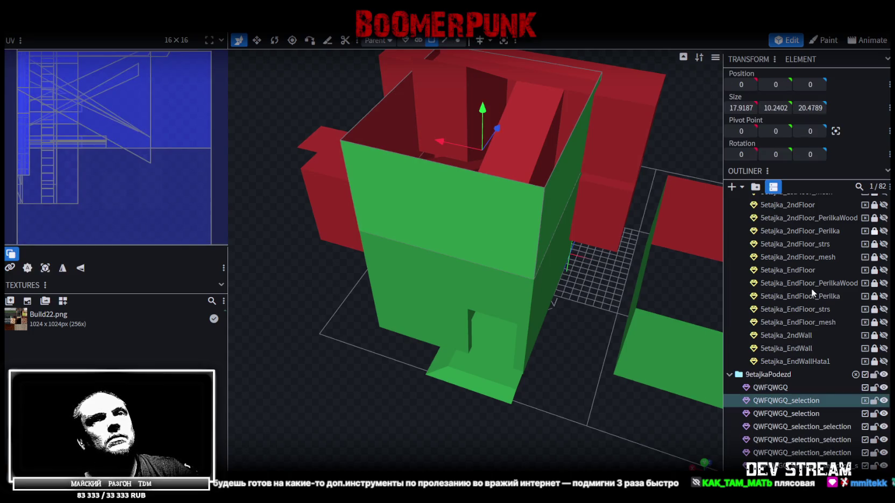
- Hide the first QWFQWGQ_selection box and select the thin red wall beneath it
click(884, 401)
mouse_move(558, 375)
mouse_down()
mouse_move(471, 372)
mouse_move(421, 416)
mouse_move(551, 364)
mouse_move(585, 376)
mouse_move(565, 367)
mouse_move(536, 297)
mouse_move(563, 366)
mouse_move(727, 337)
mouse_move(741, 313)
mouse_move(688, 299)
mouse_up()
click(516, 254)
scroll(688, 299, up, 3)
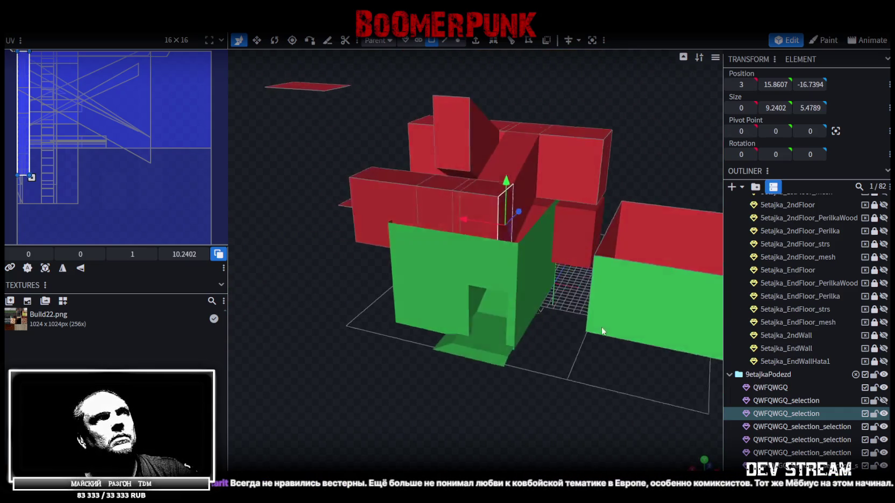
scroll(607, 334, up, 2)
mouse_move(609, 334)
mouse_down()
mouse_move(604, 308)
mouse_move(613, 293)
mouse_move(576, 341)
mouse_move(598, 411)
mouse_move(619, 437)
mouse_move(614, 295)
mouse_move(597, 300)
mouse_move(603, 274)
mouse_move(667, 312)
mouse_up()
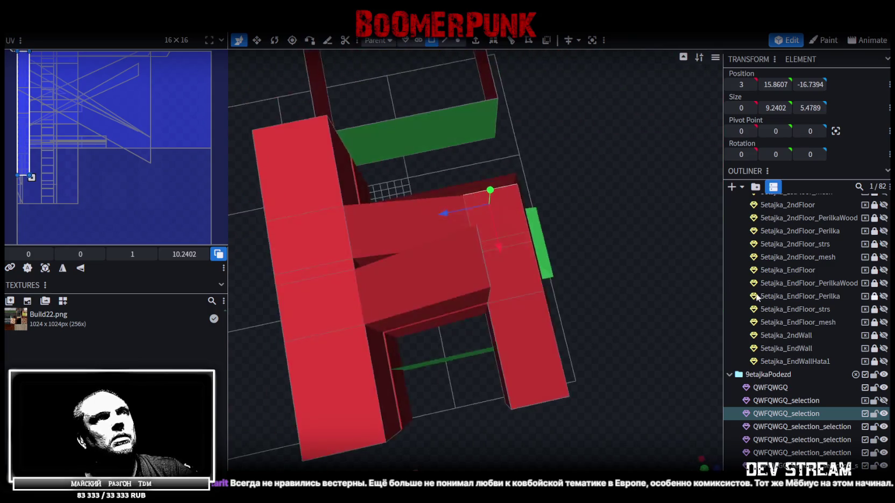
- Hide the second QWFQWGQ_selection mesh and select the QWFQWGQ_selection_selection cube
click(884, 414)
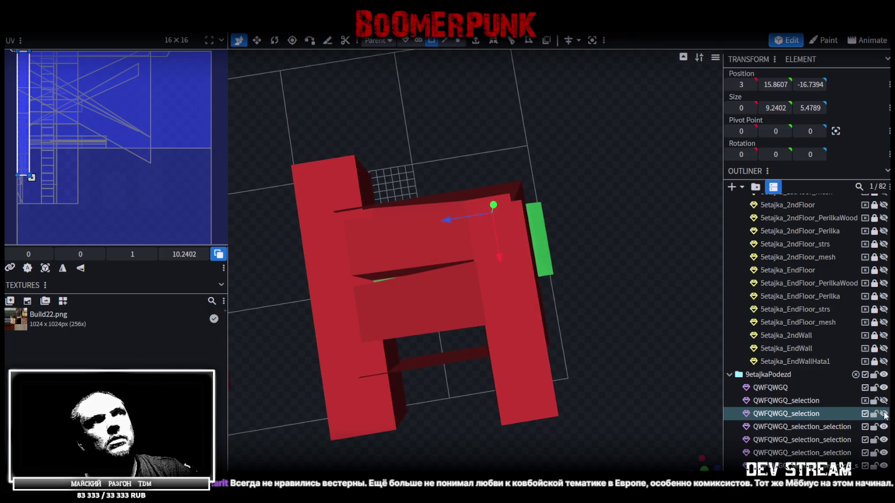
drag(686, 365, 463, 233)
click(463, 232)
mouse_move(611, 214)
mouse_down()
mouse_move(499, 274)
mouse_move(671, 246)
mouse_move(634, 346)
mouse_move(678, 395)
mouse_up()
mouse_move(631, 379)
mouse_down()
mouse_move(680, 324)
mouse_move(654, 331)
mouse_move(602, 323)
mouse_up()
- Hide the purple cube and select both tall wall pieces beside the stair flight
click(884, 426)
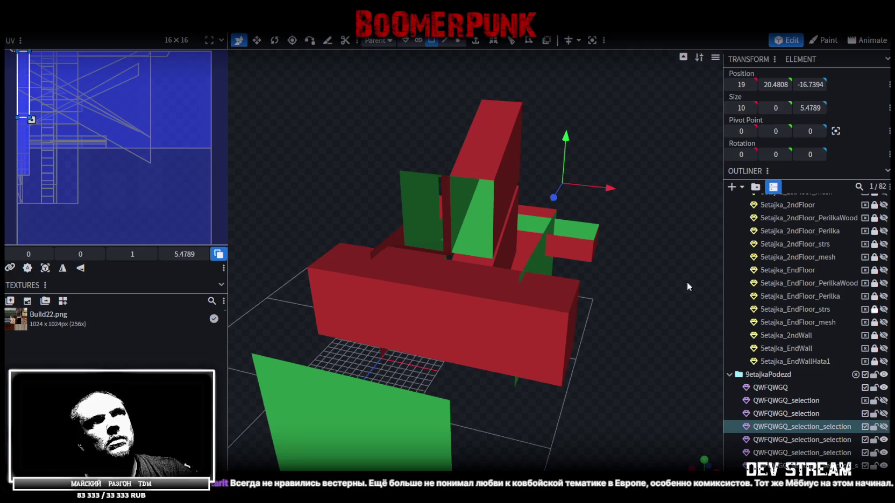
mouse_move(687, 282)
mouse_down()
mouse_move(594, 304)
mouse_move(514, 306)
mouse_move(500, 205)
mouse_move(550, 208)
mouse_move(529, 198)
mouse_move(540, 189)
mouse_move(506, 175)
mouse_up()
click(500, 205)
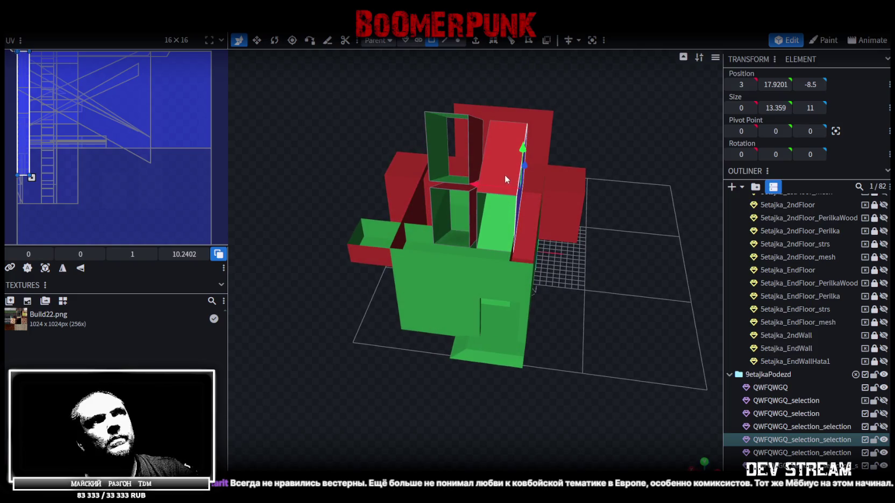
mouse_move(633, 246)
mouse_down()
mouse_move(593, 153)
mouse_move(512, 100)
mouse_up()
click(419, 180)
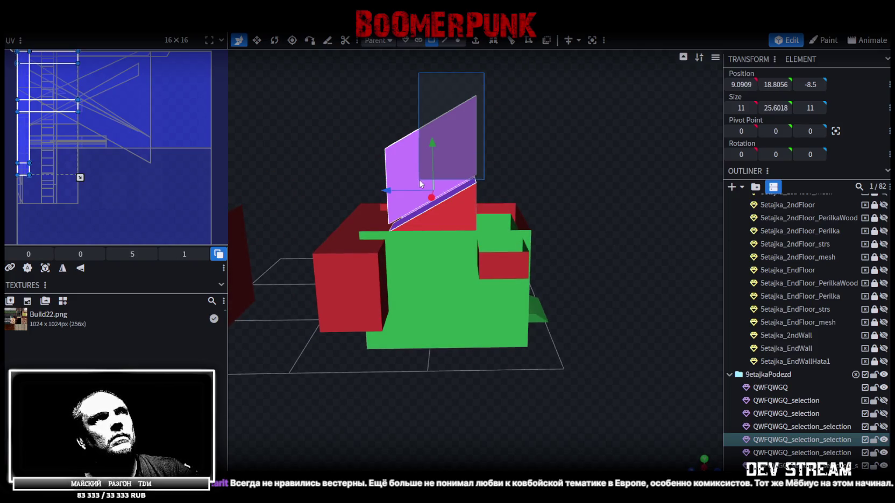
mouse_move(421, 183)
mouse_down()
mouse_move(444, 204)
mouse_move(487, 201)
mouse_move(538, 222)
mouse_up()
ctrl+click(542, 224)
mouse_move(627, 161)
mouse_down()
mouse_move(584, 152)
mouse_move(624, 237)
mouse_move(487, 211)
mouse_up()
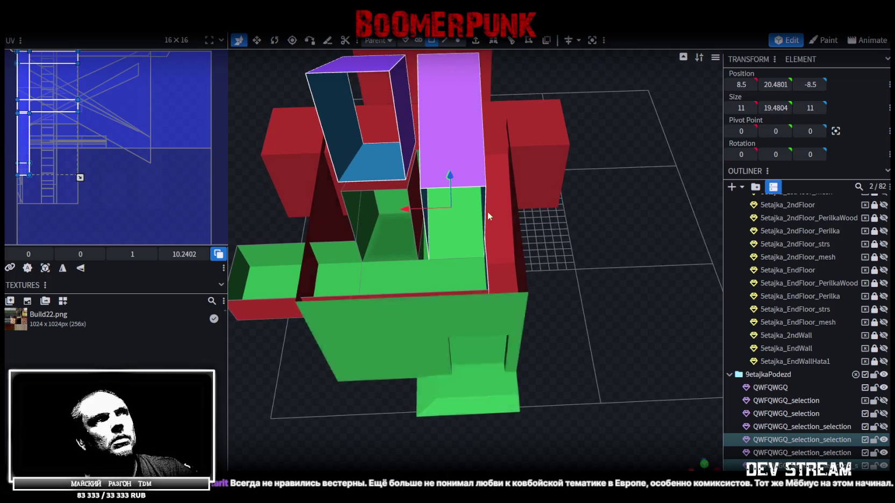
- Slide the two wall pieces along X to position 6.5, then switch to Unity
mouse_move(407, 212)
mouse_down()
mouse_move(478, 228)
mouse_move(593, 281)
mouse_move(576, 279)
mouse_move(553, 256)
mouse_move(609, 251)
mouse_move(599, 252)
mouse_up()
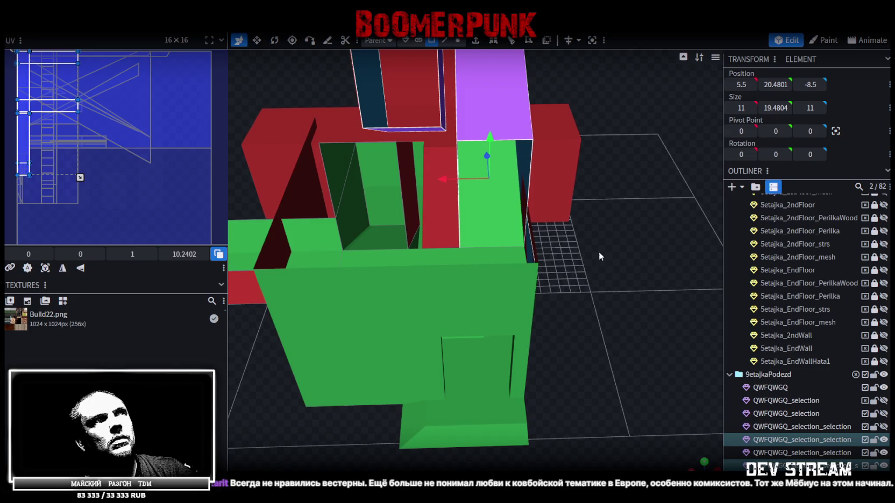
drag(442, 180, 434, 180)
mouse_move(590, 289)
mouse_down()
mouse_move(573, 304)
mouse_move(593, 289)
mouse_up()
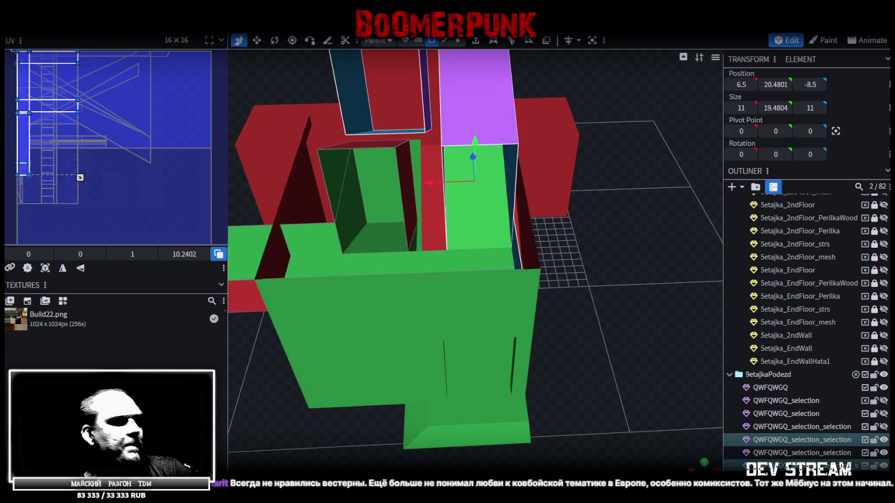
key(alt+Tab)
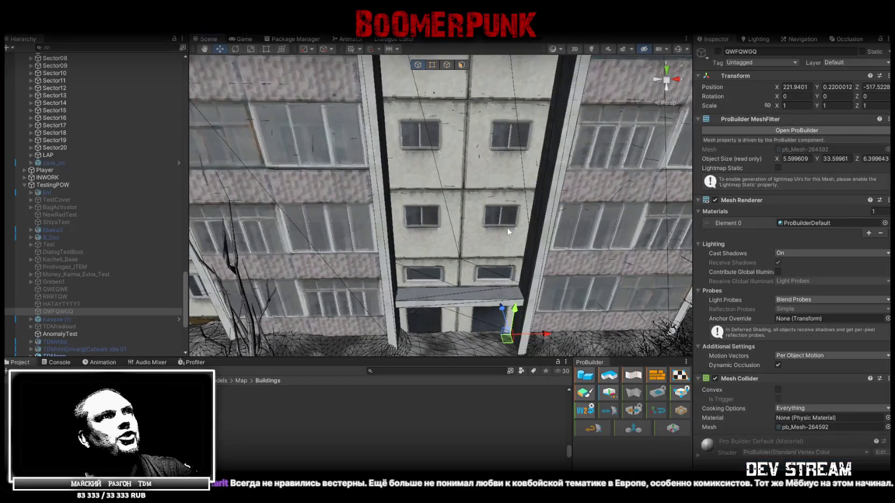
- Fly the Unity camera toward the stairwell entrance doors, then return to Blockbench
right_drag(509, 231, 499, 171)
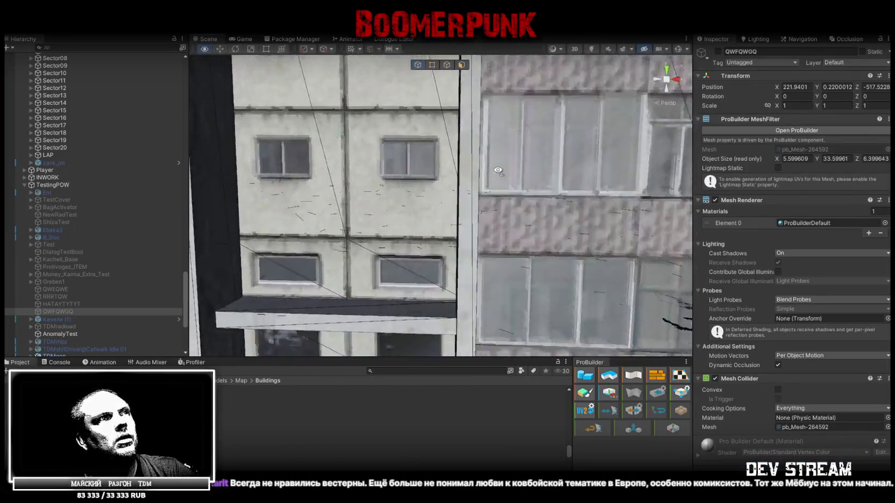
right_drag(498, 171, 482, 202)
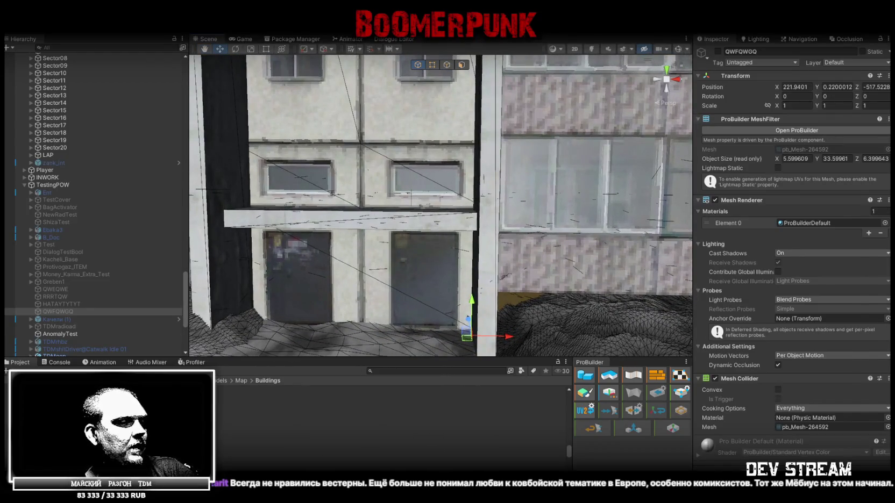
key(alt+Tab)
mouse_move(585, 352)
mouse_down()
mouse_move(577, 327)
mouse_move(589, 359)
mouse_move(594, 347)
mouse_move(497, 286)
mouse_up()
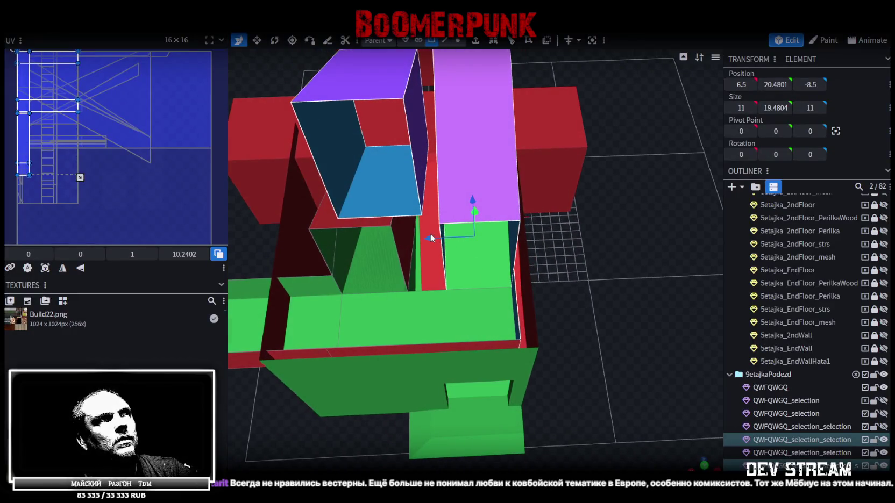
- Nudge the tall wall piece to X 6 and select the narrow strip face inside the shaft
mouse_move(431, 236)
mouse_down()
mouse_move(566, 352)
mouse_move(551, 356)
mouse_move(535, 318)
mouse_move(559, 279)
mouse_move(585, 321)
mouse_move(575, 295)
mouse_move(681, 297)
mouse_move(476, 440)
mouse_move(505, 431)
mouse_move(566, 447)
mouse_move(571, 457)
mouse_move(474, 436)
mouse_move(304, 435)
mouse_move(293, 443)
mouse_move(313, 432)
mouse_move(352, 437)
mouse_move(345, 425)
mouse_up()
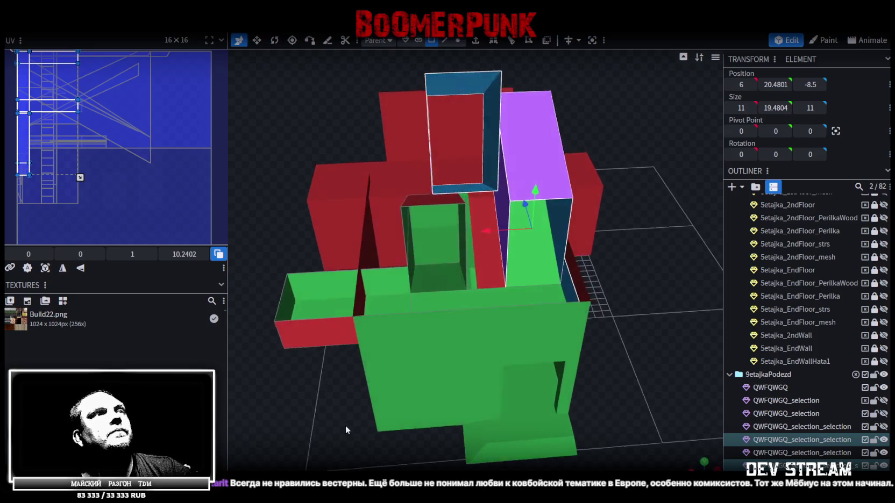
click(483, 255)
mouse_move(530, 250)
mouse_down()
mouse_move(619, 234)
mouse_move(607, 219)
mouse_move(594, 140)
mouse_move(581, 224)
mouse_move(606, 250)
mouse_move(622, 233)
mouse_move(613, 267)
mouse_move(572, 136)
mouse_move(564, 139)
mouse_move(594, 144)
mouse_move(624, 241)
mouse_move(518, 143)
mouse_move(491, 181)
mouse_up()
click(490, 180)
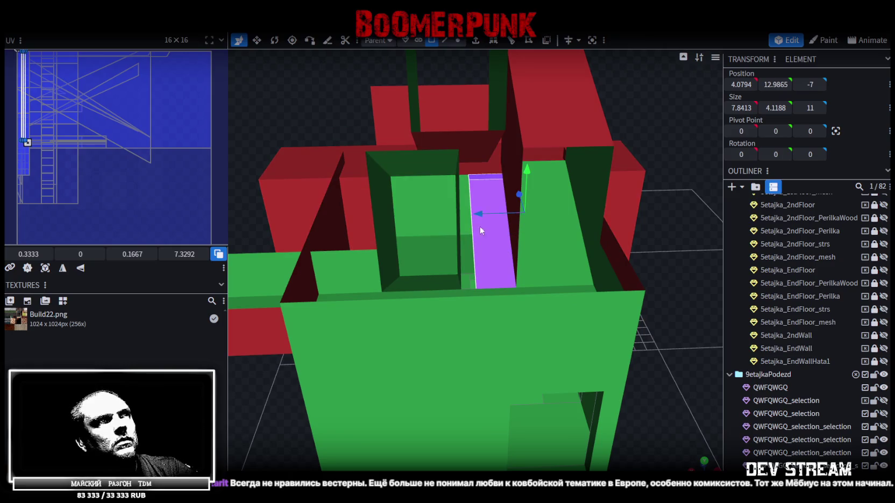
- Split the narrow strip face into its own mesh and move it 2.5 units along X to 5.5
right_click(491, 180)
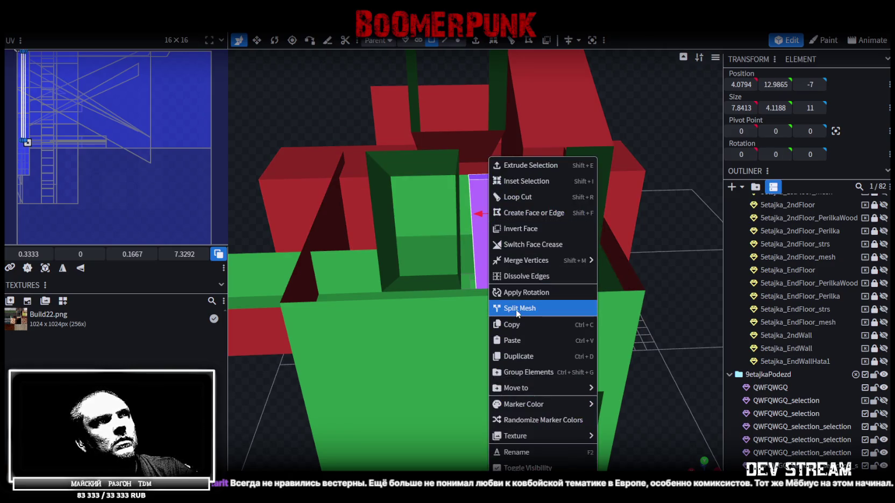
click(515, 310)
drag(656, 204, 656, 199)
click(445, 41)
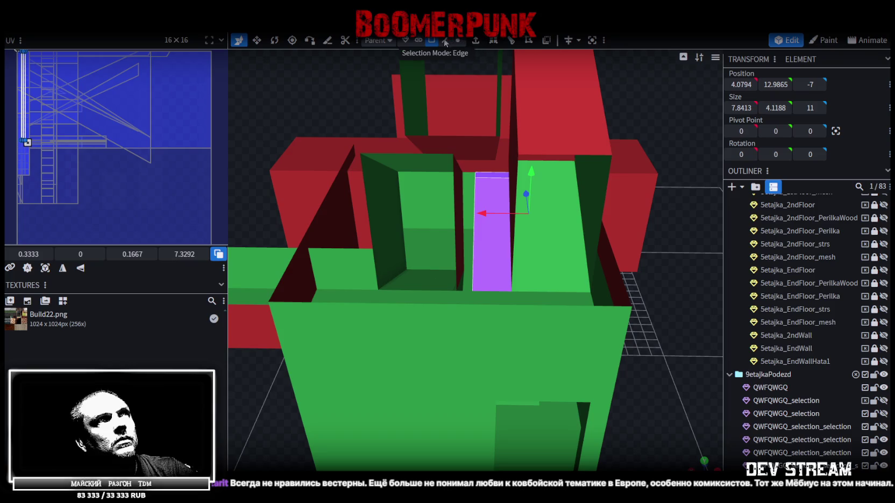
click(475, 174)
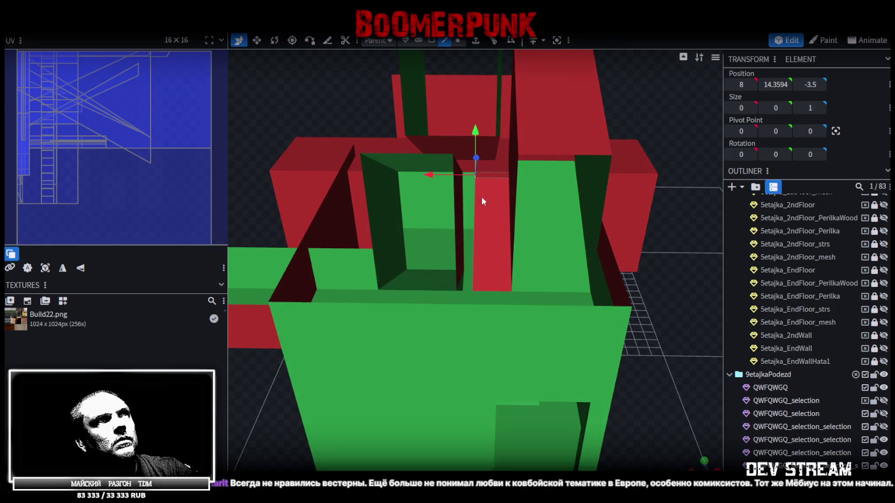
click(473, 239)
drag(433, 215, 474, 217)
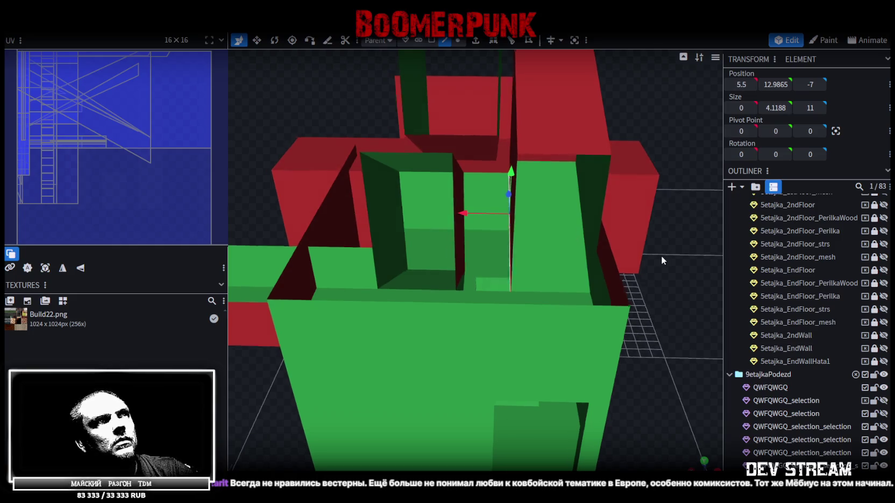
scroll(662, 255, down, 3)
drag(646, 249, 638, 222)
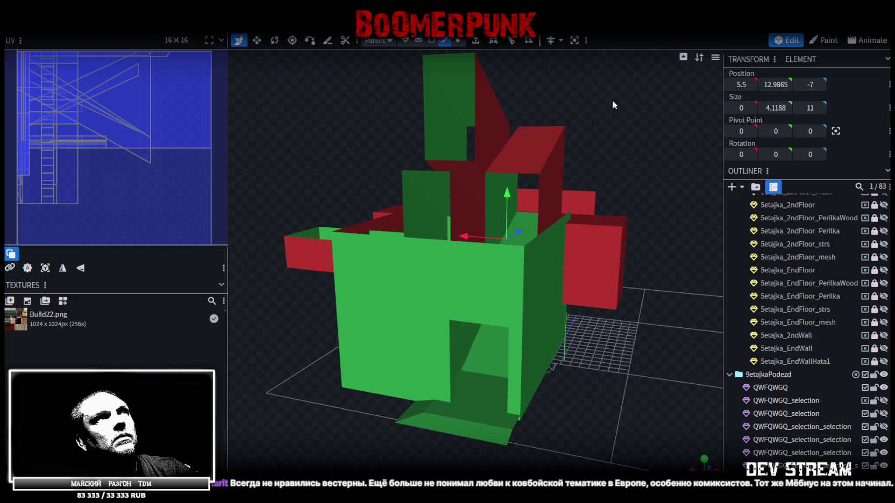
- Select the thin slanted wall and pick the edge running along the strip
click(482, 142)
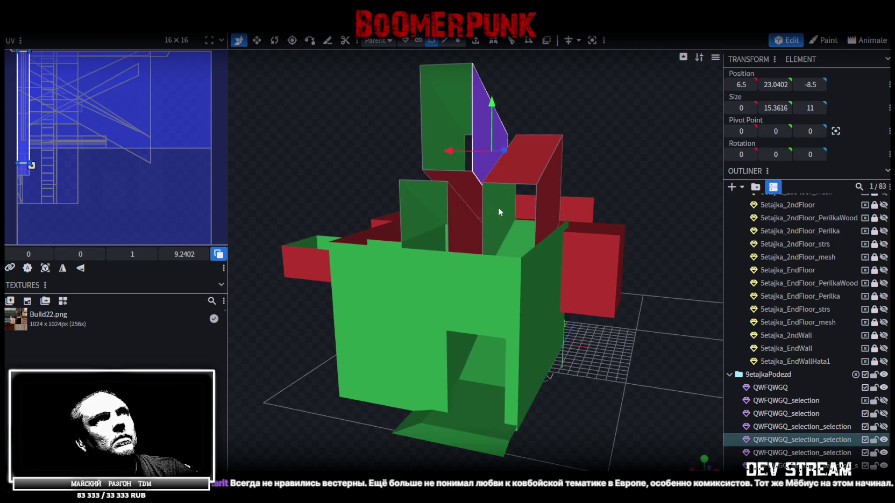
mouse_move(604, 137)
mouse_down()
mouse_move(633, 152)
mouse_move(626, 145)
mouse_move(648, 345)
mouse_move(685, 346)
mouse_move(619, 313)
mouse_move(648, 322)
mouse_move(632, 325)
mouse_move(648, 297)
mouse_move(638, 309)
mouse_move(665, 343)
mouse_move(692, 345)
mouse_move(682, 268)
mouse_move(612, 226)
mouse_move(648, 310)
mouse_move(531, 225)
mouse_move(498, 236)
mouse_up()
click(624, 143)
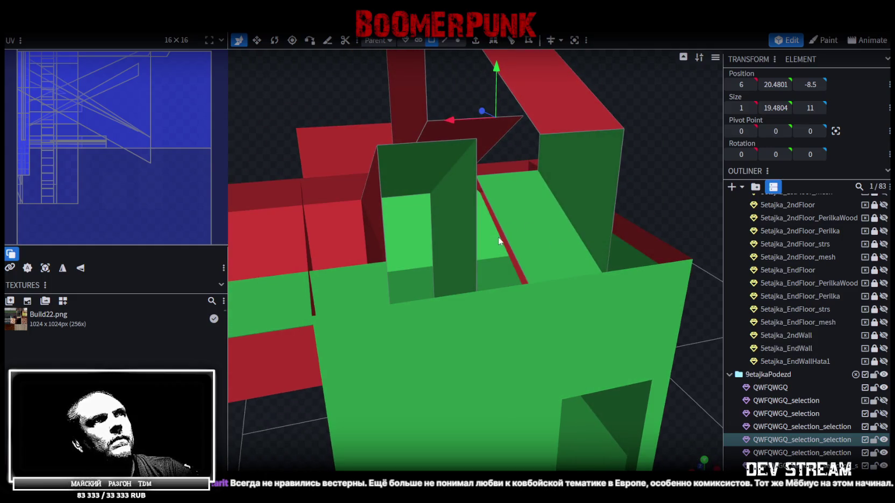
click(499, 236)
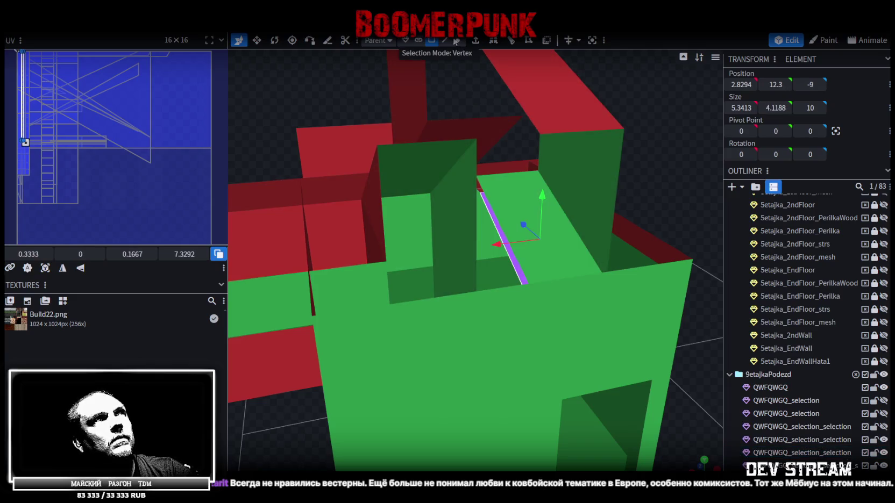
click(444, 40)
click(493, 226)
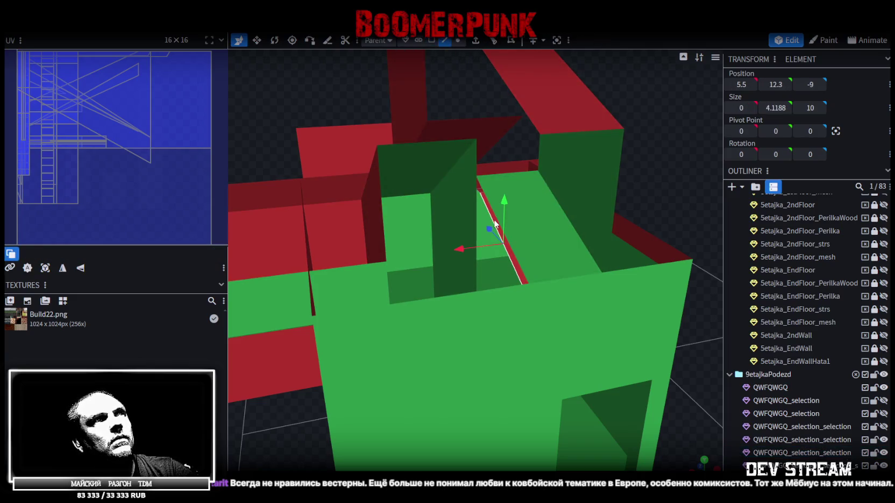
click(495, 181)
- Split off the sloped landing face as a separate mesh and show it alone
click(546, 233)
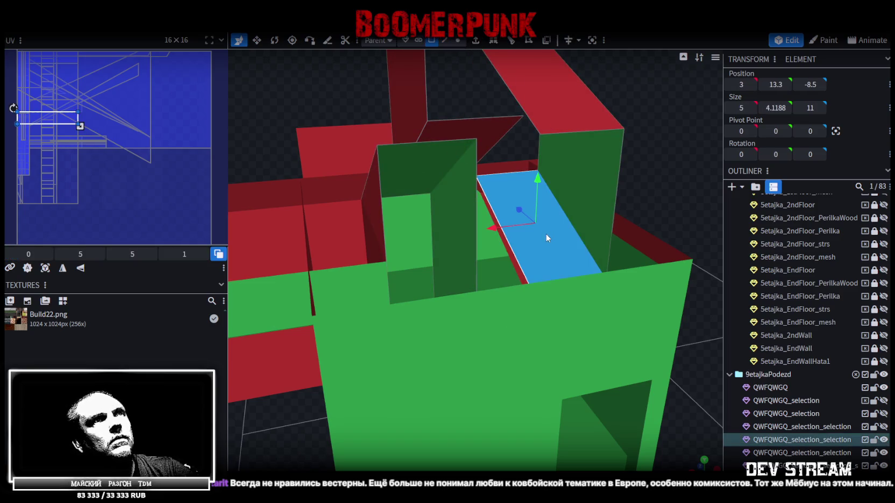
right_click(546, 233)
click(579, 259)
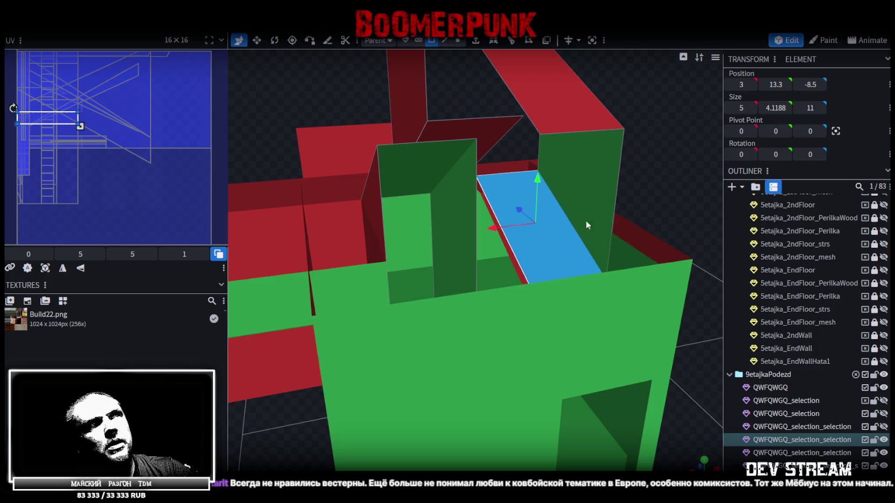
right_click(559, 226)
click(883, 375)
click(885, 453)
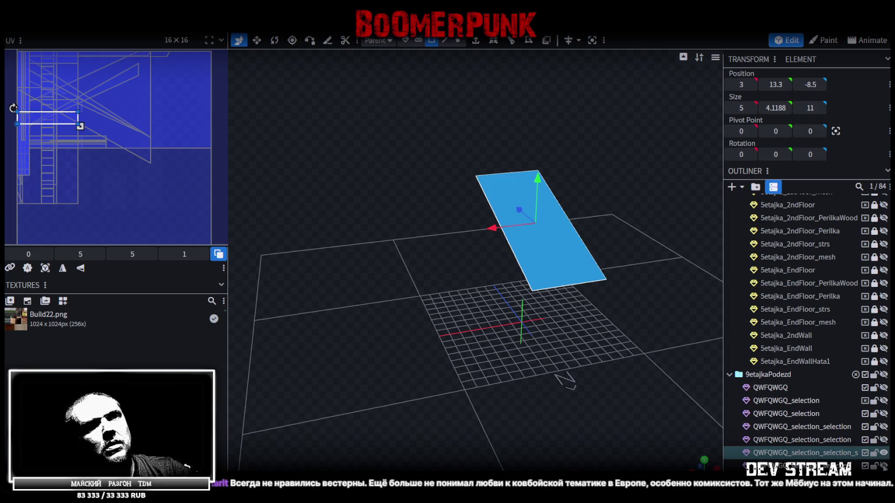
- Show the first-floor stairs, the first-floor mesh and the red wall piece again
click(884, 466)
click(884, 465)
scroll(860, 468, down, 3)
scroll(860, 430, down, 2)
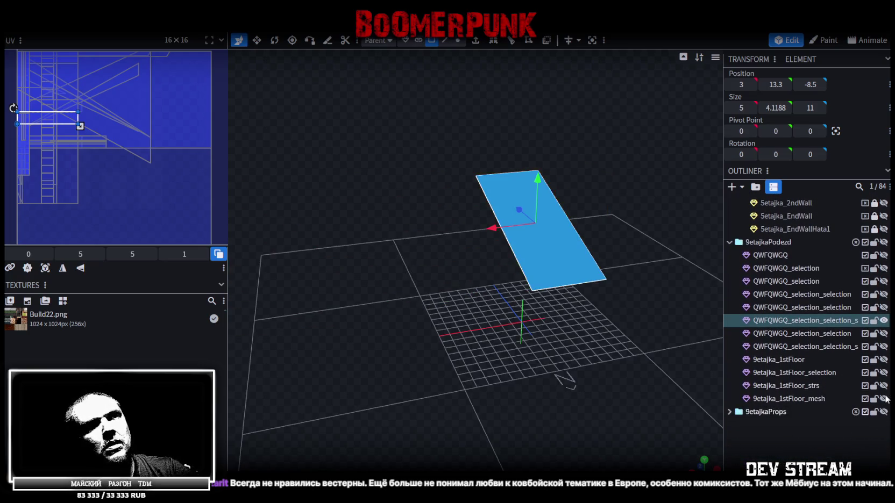
drag(884, 359, 884, 372)
click(884, 386)
click(883, 399)
mouse_move(534, 383)
mouse_down()
mouse_move(533, 416)
mouse_move(566, 417)
mouse_move(600, 394)
mouse_up()
click(884, 347)
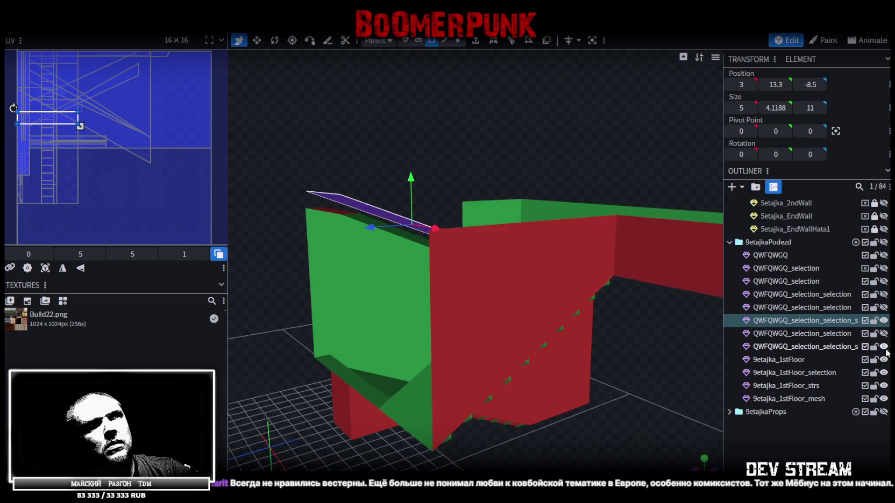
mouse_move(640, 396)
mouse_down()
mouse_move(634, 385)
mouse_move(454, 417)
mouse_move(515, 384)
mouse_move(495, 281)
mouse_up()
- Merge the split-off landing plane into 9etajka_1stFloor_selection and switch to edge selection
click(487, 266)
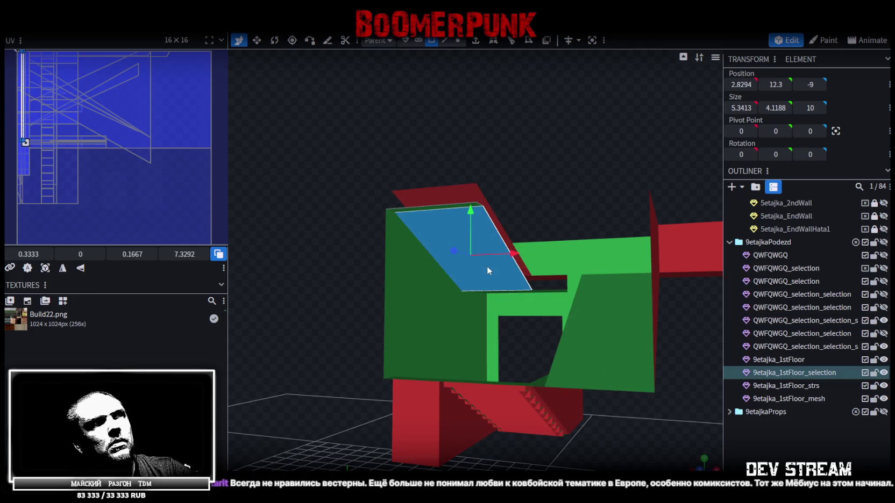
click(461, 189)
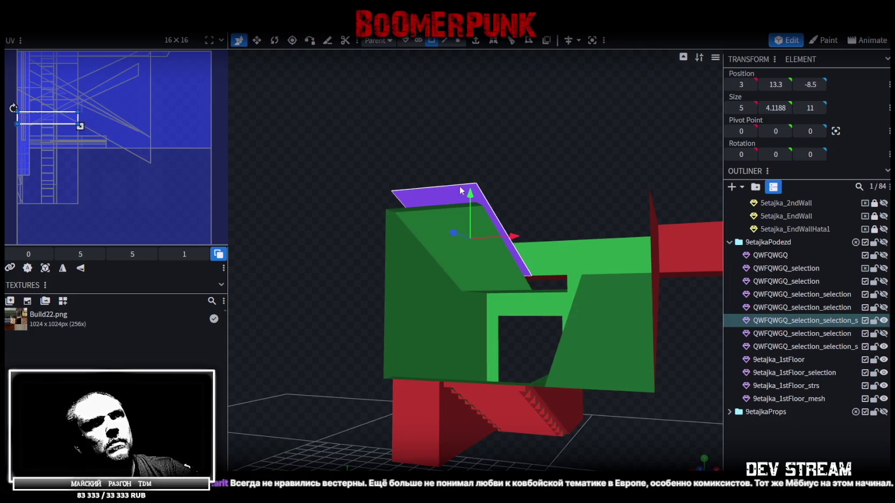
click(495, 271)
ctrl+click(814, 323)
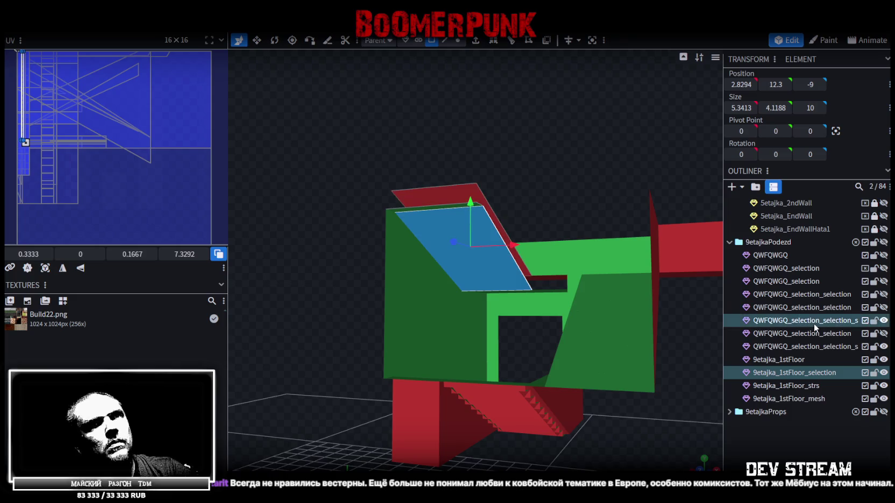
right_click(814, 323)
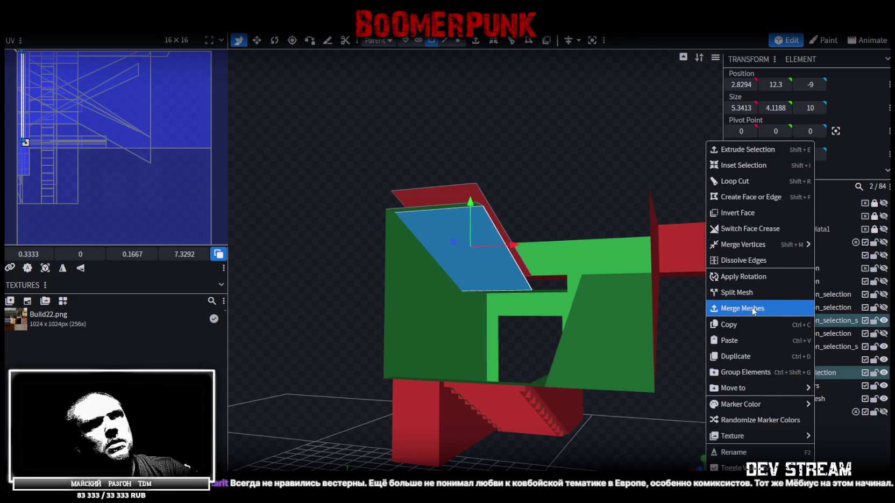
click(753, 308)
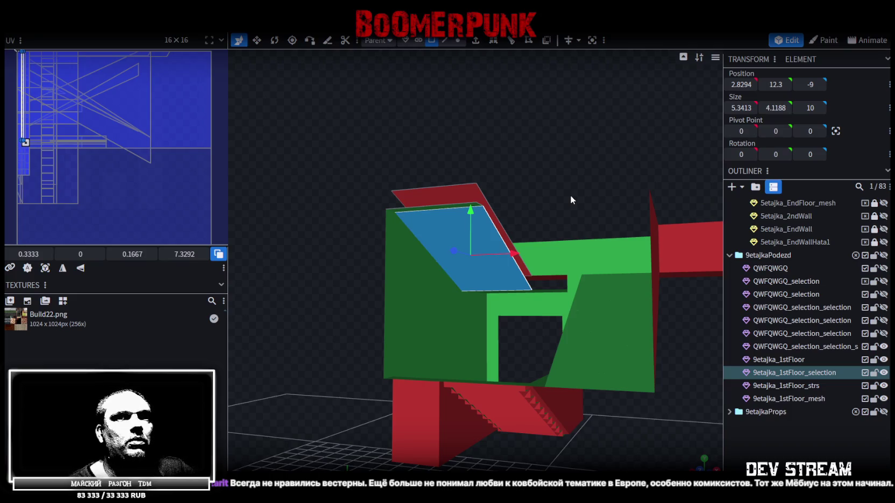
mouse_move(547, 145)
mouse_down()
mouse_move(531, 181)
mouse_move(494, 143)
mouse_move(495, 120)
mouse_up()
click(445, 42)
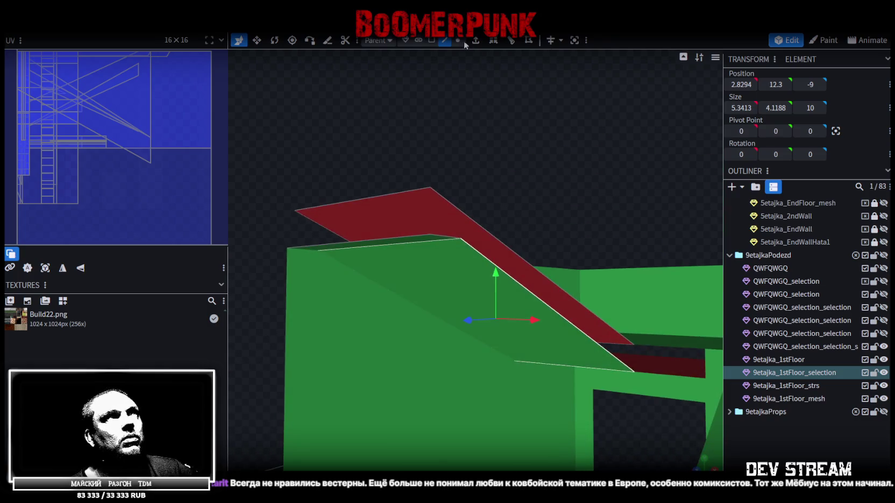
- Pick the diagonal and neighbouring edges of the sloped wall, then save the model
click(570, 318)
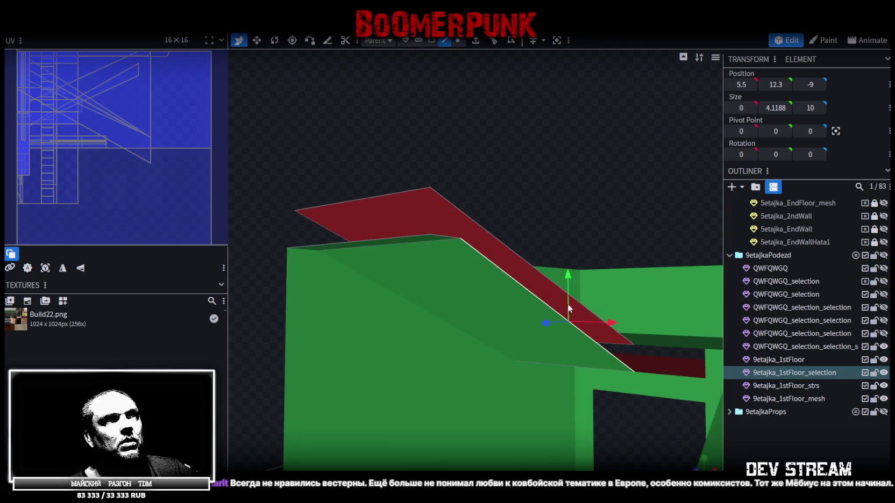
click(546, 269)
drag(529, 173, 442, 289)
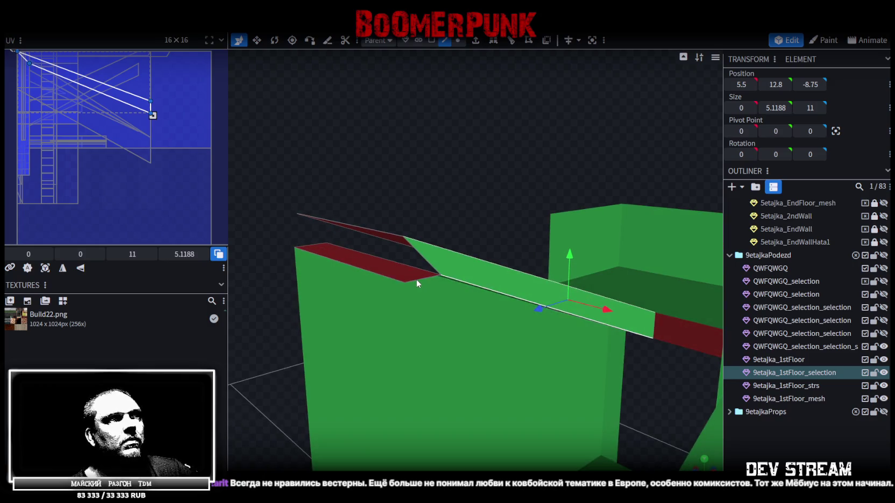
click(412, 245)
mouse_move(500, 201)
mouse_down()
mouse_move(475, 211)
mouse_move(561, 219)
mouse_move(575, 253)
mouse_move(340, 189)
mouse_move(474, 197)
mouse_move(483, 240)
mouse_move(628, 267)
mouse_move(432, 233)
mouse_move(583, 281)
mouse_move(527, 285)
mouse_move(542, 198)
mouse_move(519, 277)
mouse_move(489, 284)
mouse_move(528, 152)
mouse_move(561, 157)
mouse_move(564, 125)
mouse_move(479, 309)
mouse_move(582, 168)
mouse_move(541, 237)
mouse_up()
key(ctrl+s)
- Extrude the red face along X-, push it to X 8 and save as Build27.bbmodel
click(489, 284)
key(e)
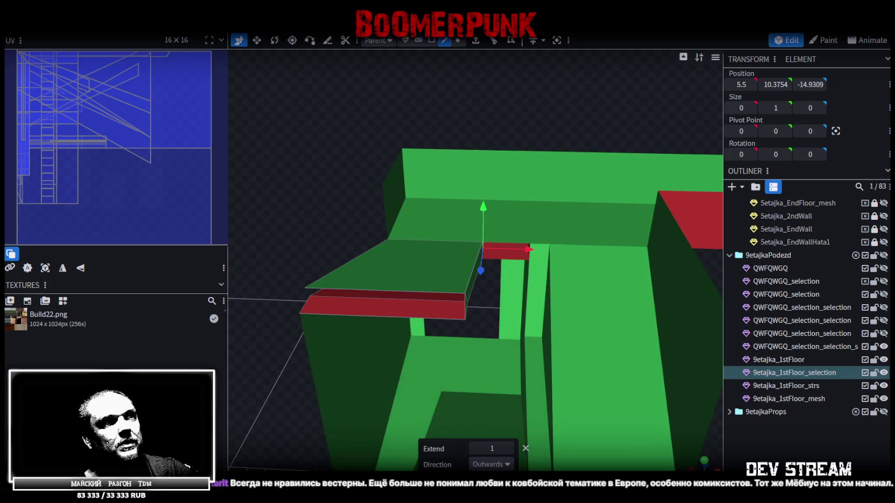
click(491, 465)
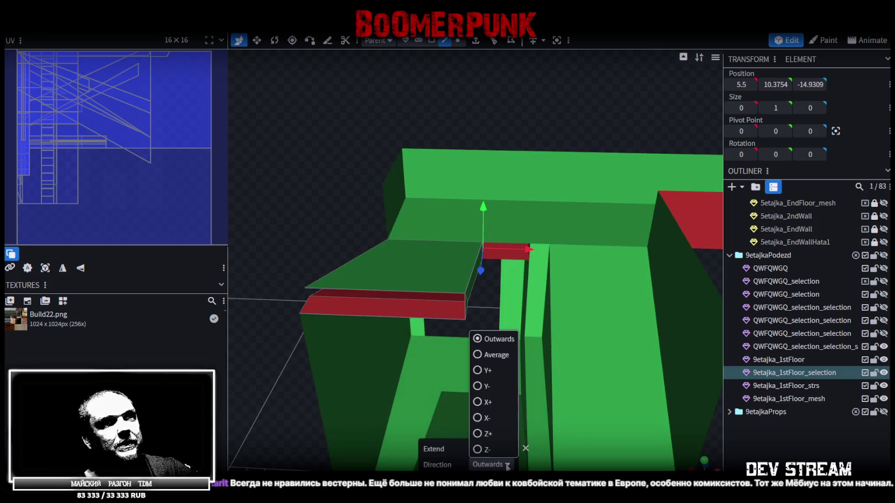
click(476, 418)
click(548, 247)
drag(562, 259, 571, 252)
click(458, 40)
key(ctrl+s)
scroll(379, 215, down, 3)
mouse_move(332, 187)
mouse_down()
mouse_move(493, 201)
mouse_move(611, 197)
mouse_move(592, 299)
mouse_move(318, 277)
mouse_move(370, 306)
mouse_move(619, 315)
mouse_move(600, 297)
mouse_move(681, 324)
mouse_move(614, 438)
mouse_move(327, 394)
mouse_move(477, 316)
mouse_move(412, 289)
mouse_move(451, 308)
mouse_move(568, 305)
mouse_move(589, 290)
mouse_move(416, 274)
mouse_move(409, 280)
mouse_move(442, 272)
mouse_move(437, 286)
mouse_move(536, 298)
mouse_move(586, 333)
mouse_up()
scroll(583, 333, up, 5)
- Merge the two loose vertex pairs along the red edge with Merge All
click(529, 234)
right_click(501, 232)
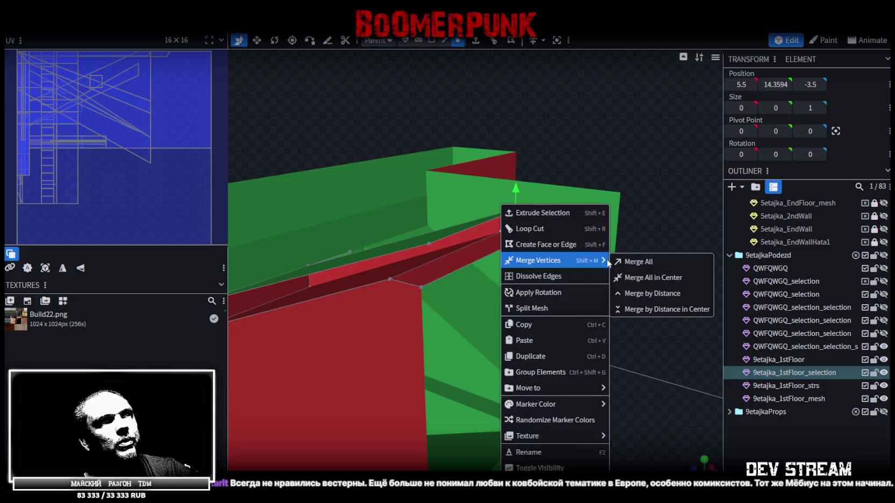
click(632, 262)
shift+click(390, 279)
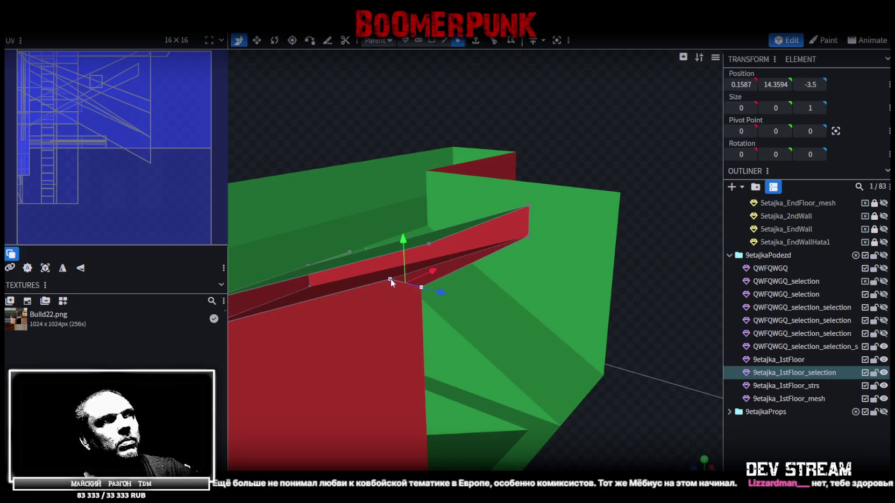
right_click(390, 278)
click(525, 262)
mouse_move(525, 262)
mouse_down()
mouse_move(596, 352)
mouse_move(458, 296)
mouse_move(476, 275)
mouse_move(585, 344)
mouse_move(525, 302)
mouse_up()
- Merge the corner vertex pair of the 9etajka_1stFloor wall
click(457, 297)
click(482, 280)
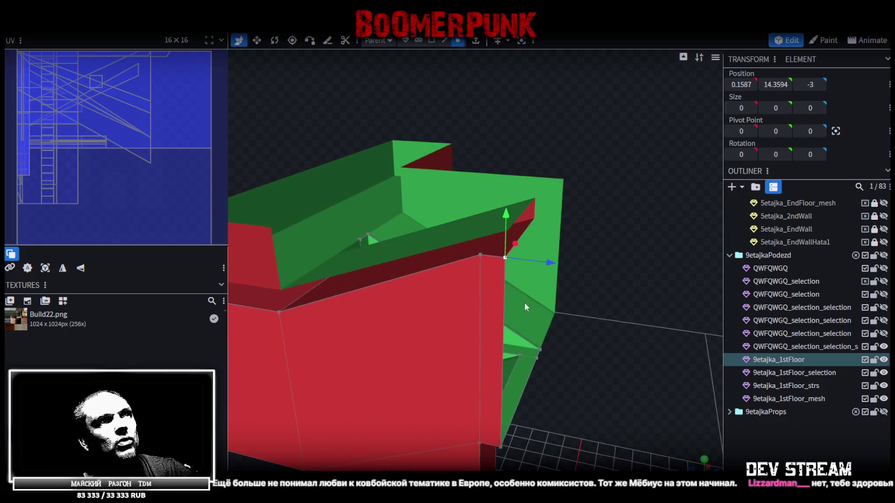
shift+click(479, 255)
right_click(480, 258)
click(630, 260)
mouse_move(624, 263)
mouse_down()
mouse_move(608, 322)
mouse_move(462, 308)
mouse_move(334, 384)
mouse_move(380, 353)
mouse_up()
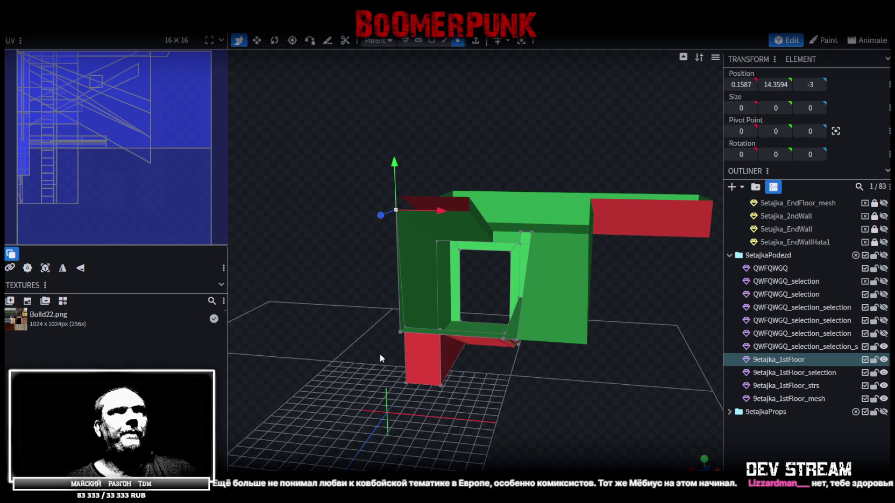
- Switch to face selection, pick a face on the stairs and save the model
mouse_move(344, 311)
mouse_down()
mouse_move(542, 393)
mouse_move(498, 446)
mouse_up()
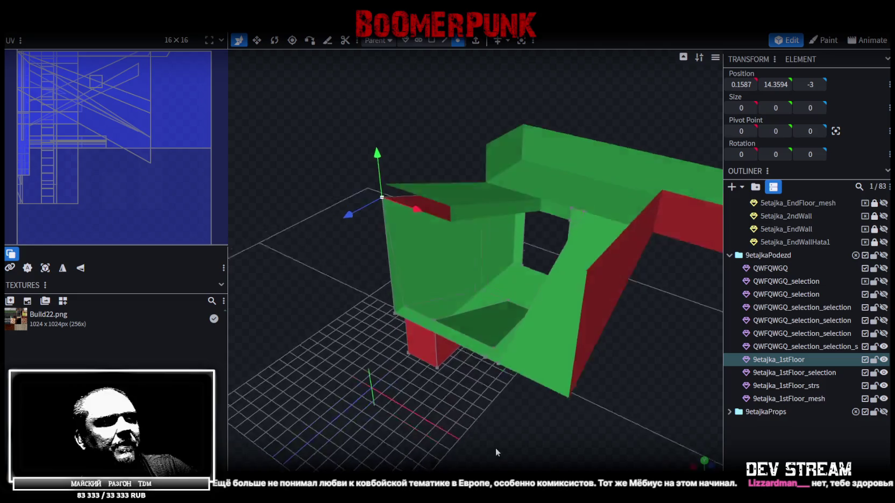
scroll(591, 443, up, 3)
mouse_move(590, 442)
mouse_down()
mouse_move(562, 382)
mouse_move(449, 381)
mouse_move(434, 398)
mouse_move(467, 402)
mouse_move(520, 381)
mouse_move(507, 409)
mouse_move(499, 389)
mouse_move(491, 395)
mouse_move(387, 359)
mouse_move(358, 383)
mouse_move(514, 359)
mouse_move(370, 367)
mouse_move(341, 378)
mouse_move(503, 376)
mouse_move(527, 341)
mouse_move(501, 361)
mouse_move(533, 373)
mouse_up()
click(432, 41)
drag(484, 134, 540, 256)
click(539, 256)
mouse_move(552, 322)
mouse_down()
mouse_move(582, 272)
mouse_move(556, 261)
mouse_move(613, 367)
mouse_move(543, 382)
mouse_up()
key(ctrl+s)
- Copy the landing's top face and paste it as a new mesh piece
click(408, 171)
mouse_move(402, 166)
mouse_down()
mouse_move(488, 389)
mouse_move(486, 359)
mouse_move(486, 379)
mouse_move(513, 386)
mouse_move(486, 365)
mouse_move(446, 389)
mouse_move(472, 385)
mouse_move(505, 348)
mouse_move(503, 305)
mouse_move(502, 379)
mouse_up()
drag(530, 392, 588, 392)
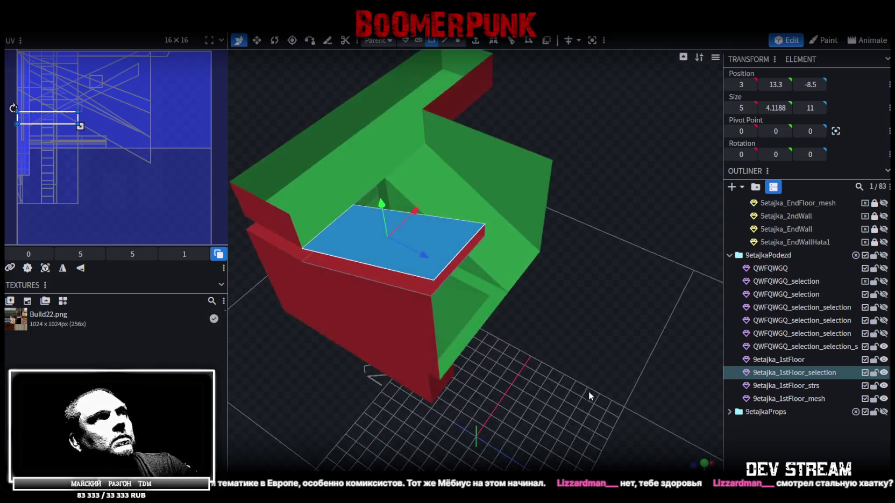
right_click(395, 270)
click(441, 320)
key(ctrl+v)
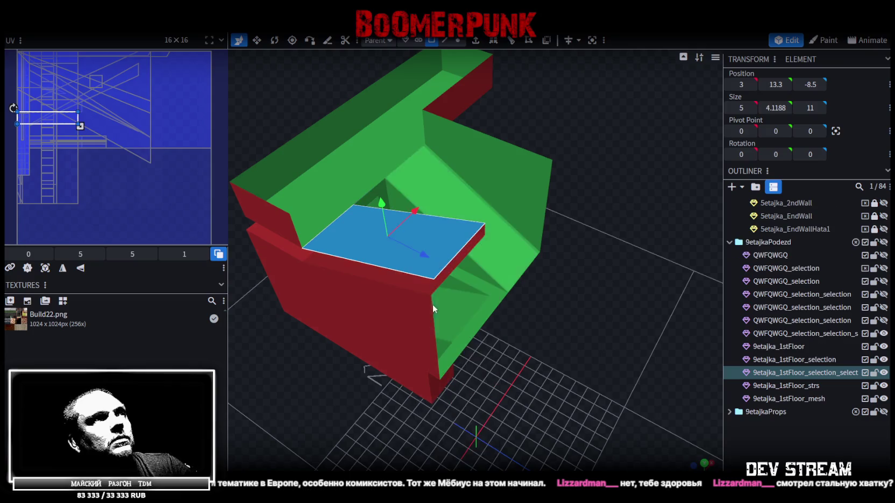
mouse_move(553, 352)
mouse_down()
mouse_move(673, 361)
mouse_move(612, 323)
mouse_move(523, 58)
mouse_up()
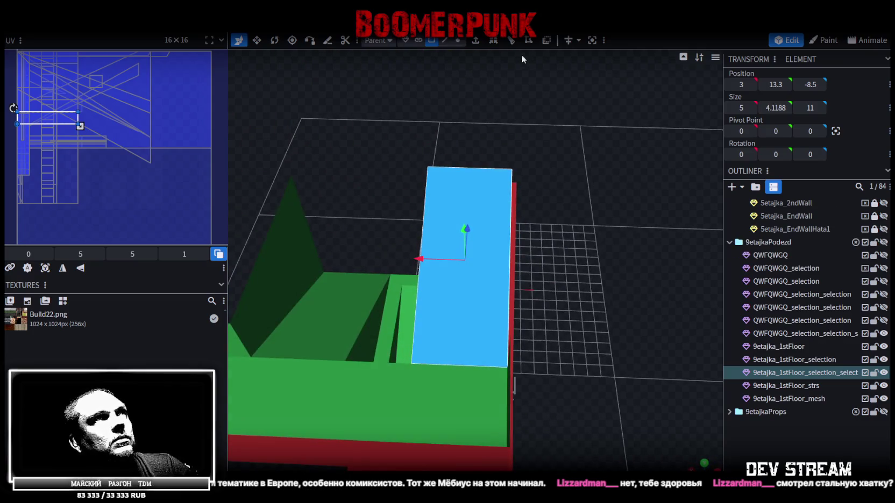
click(509, 41)
mouse_move(491, 433)
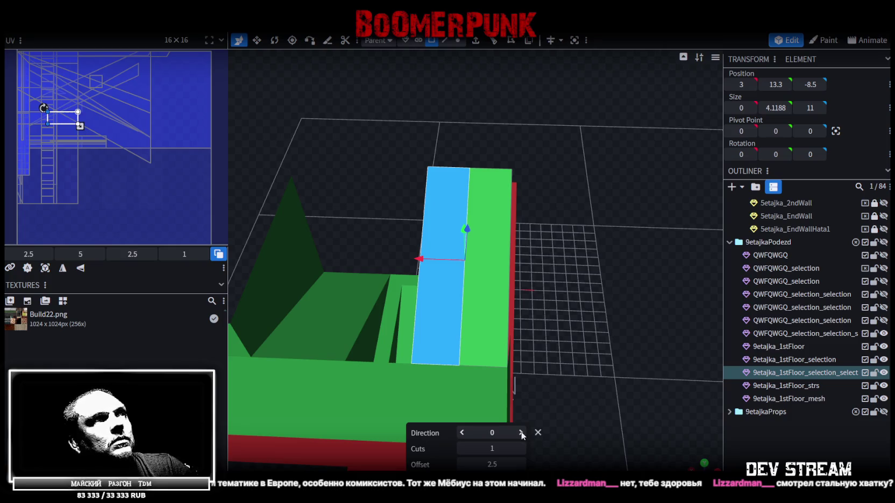
key(ctrl+z)
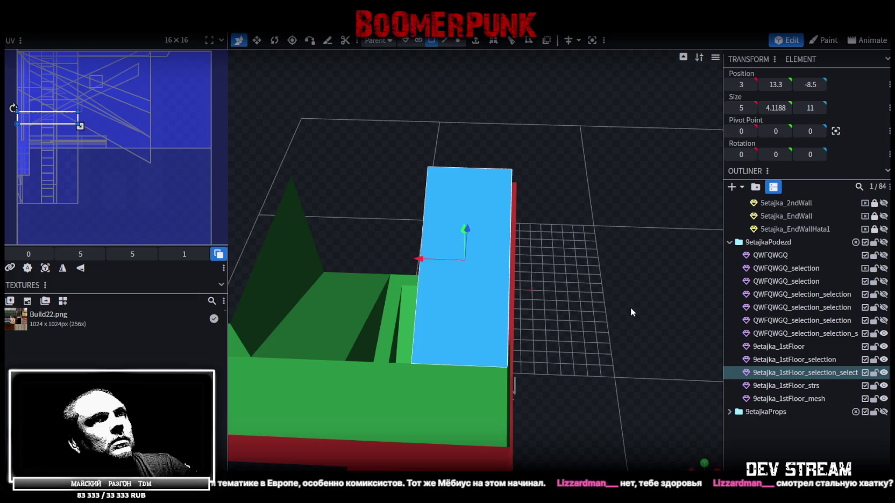
- Duplicate the landing piece and merge the copy into the 9etajka_1stFloor_strs mesh
drag(631, 307, 716, 344)
click(799, 374)
key(ctrl+d)
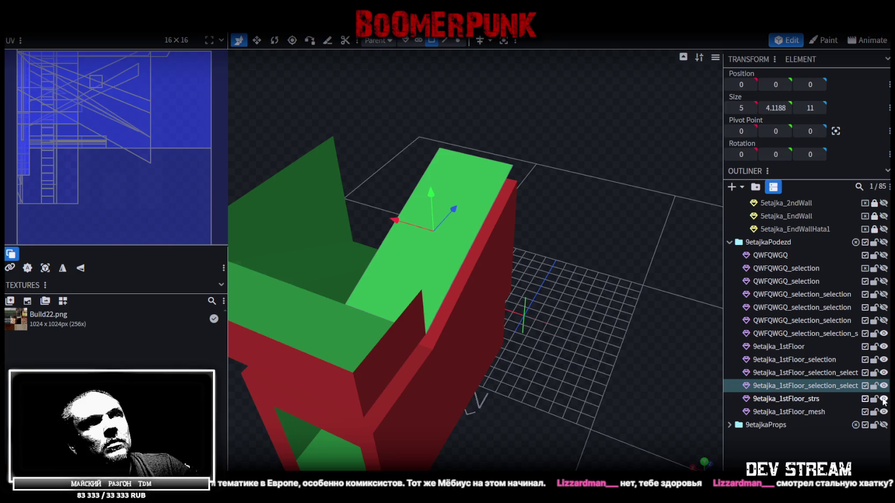
click(794, 399)
ctrl+click(802, 386)
right_click(801, 387)
click(763, 204)
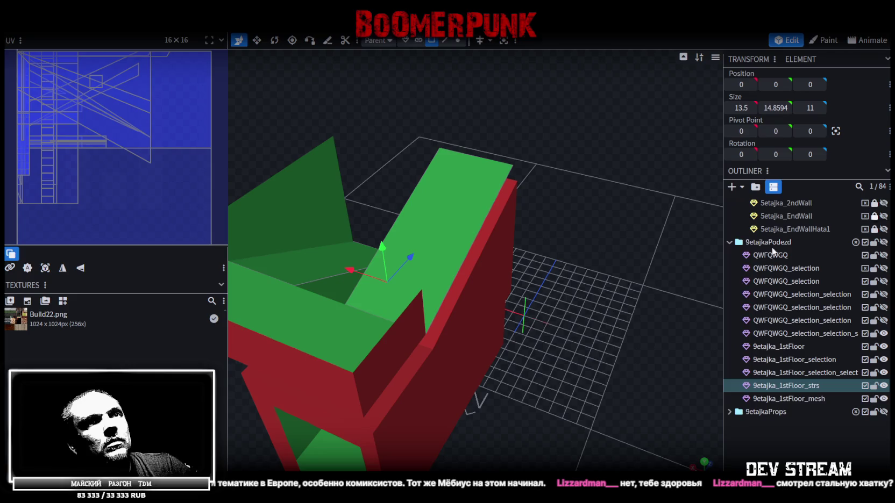
- Lock the 9etajka_1stFloor_strs mesh and check the landing piece by toggling visibility
click(874, 386)
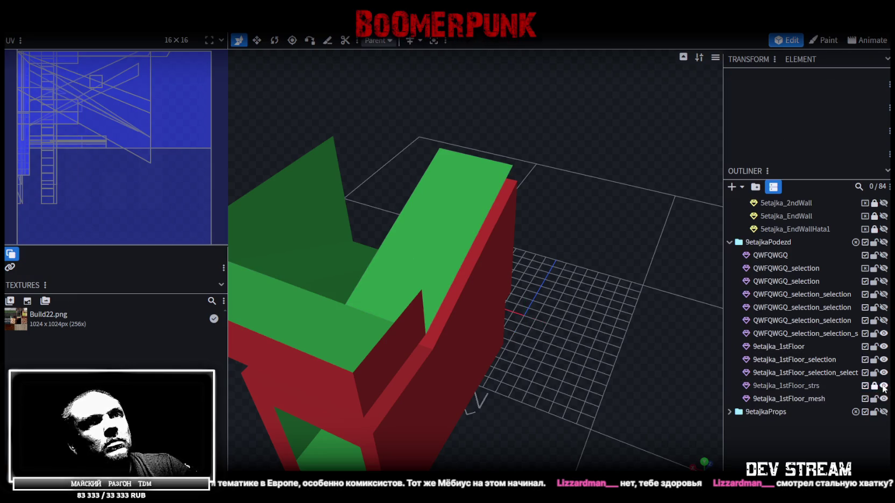
click(884, 386)
click(884, 372)
click(884, 373)
double_click(839, 373)
mouse_move(448, 94)
mouse_down()
mouse_move(535, 215)
mouse_move(488, 255)
mouse_move(320, 250)
mouse_move(328, 184)
mouse_up()
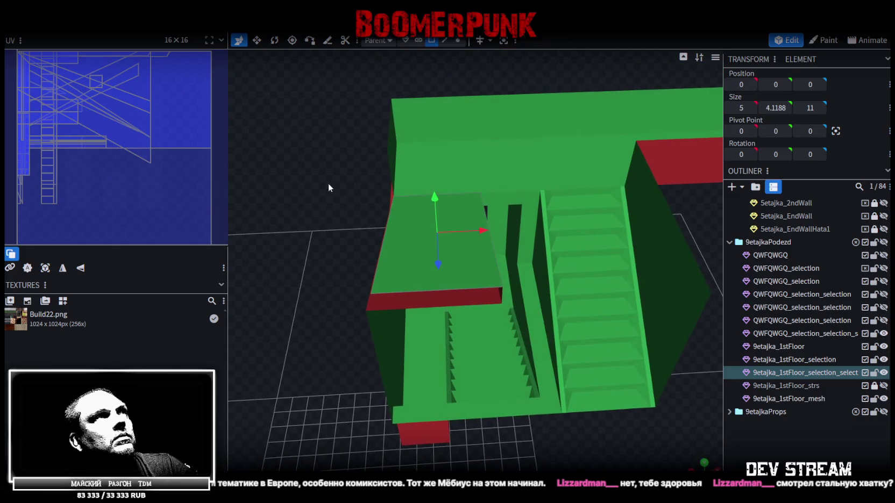
- In Edge mode, slide the landing's side edge along X to 0.5
click(444, 41)
click(491, 254)
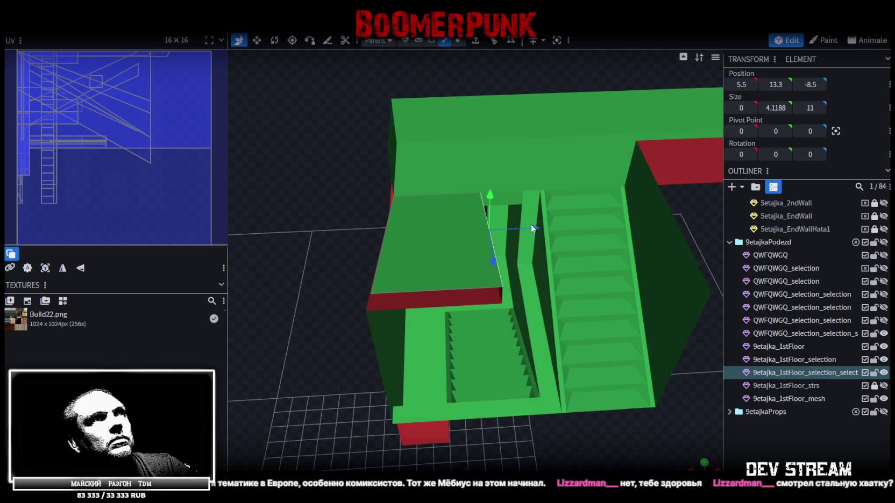
drag(531, 228, 429, 234)
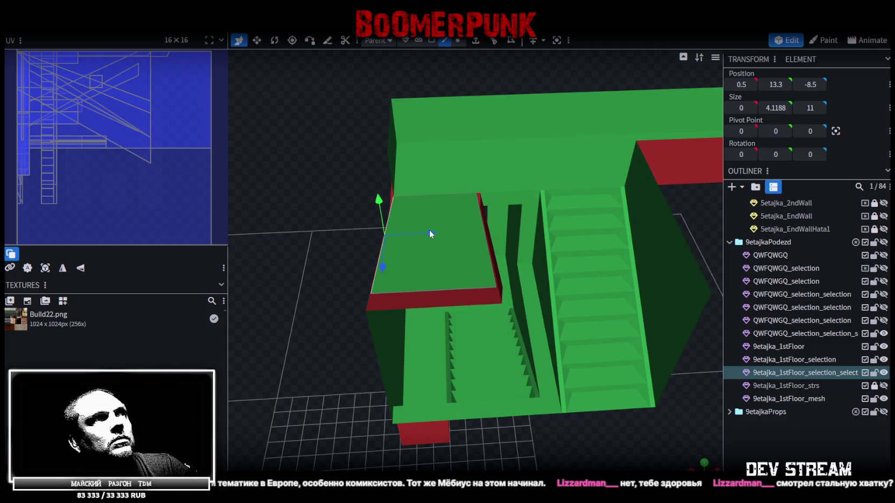
- Start a Loop Cut and place it across the sloping stair ramp
click(493, 40)
mouse_move(458, 66)
mouse_down()
mouse_move(418, 247)
mouse_move(455, 233)
mouse_up()
click(572, 254)
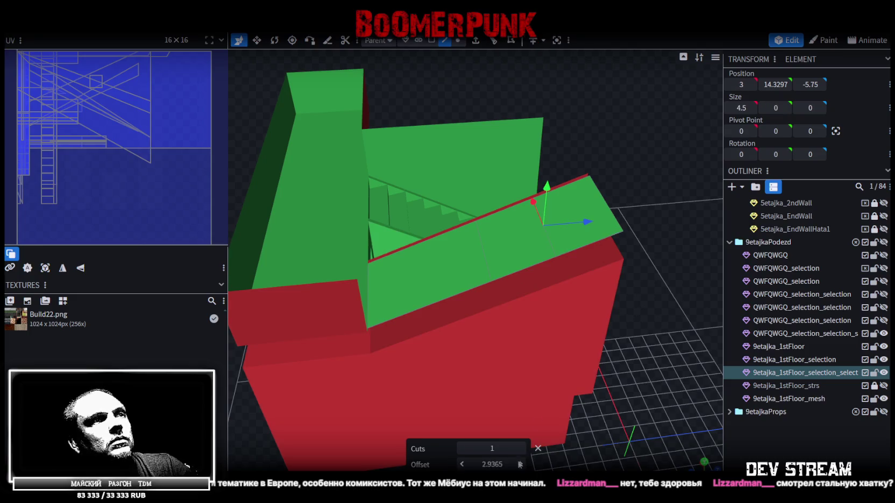
- Raise the ramp's Loop Cut count to 9 cuts
click(520, 448)
click(520, 449)
click(520, 449)
click(520, 448)
click(520, 449)
click(520, 448)
click(520, 449)
click(520, 448)
click(445, 305)
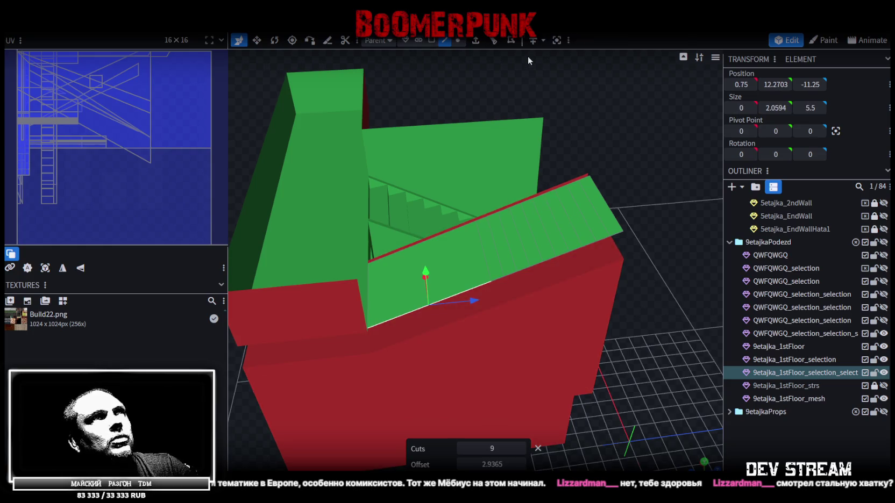
click(531, 41)
click(521, 449)
click(521, 449)
click(521, 449)
click(521, 448)
click(521, 449)
click(521, 448)
click(521, 449)
click(521, 448)
- Multi-select the new cut edges along the ramp, from the first to the last
click(381, 289)
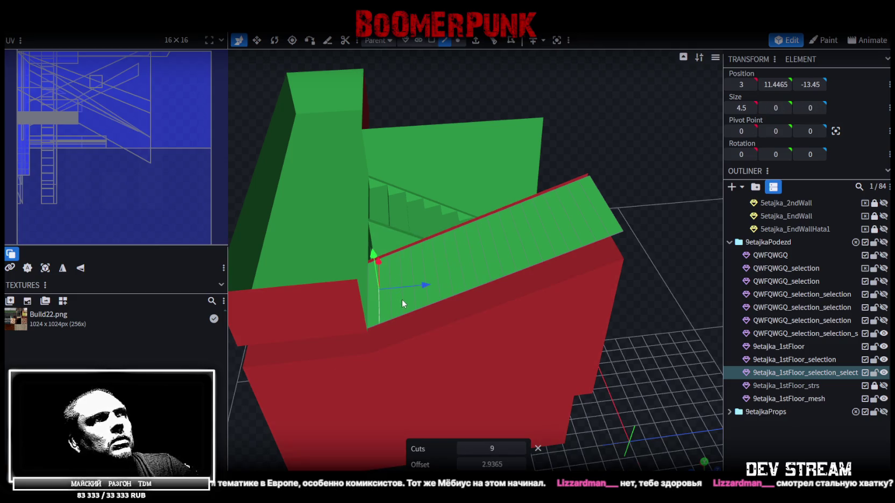
shift+click(402, 297)
shift+click(425, 300)
shift+click(453, 291)
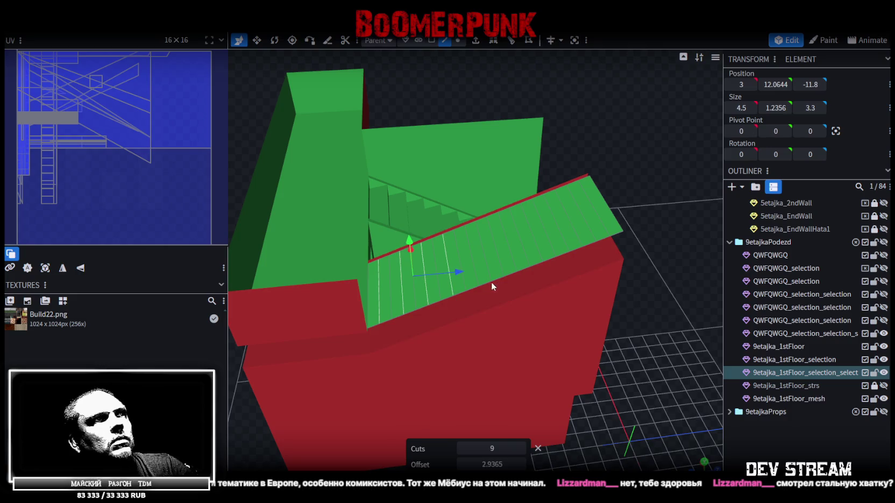
shift+click(477, 278)
shift+click(502, 269)
shift+click(526, 259)
shift+click(551, 245)
shift+click(578, 237)
shift+click(612, 229)
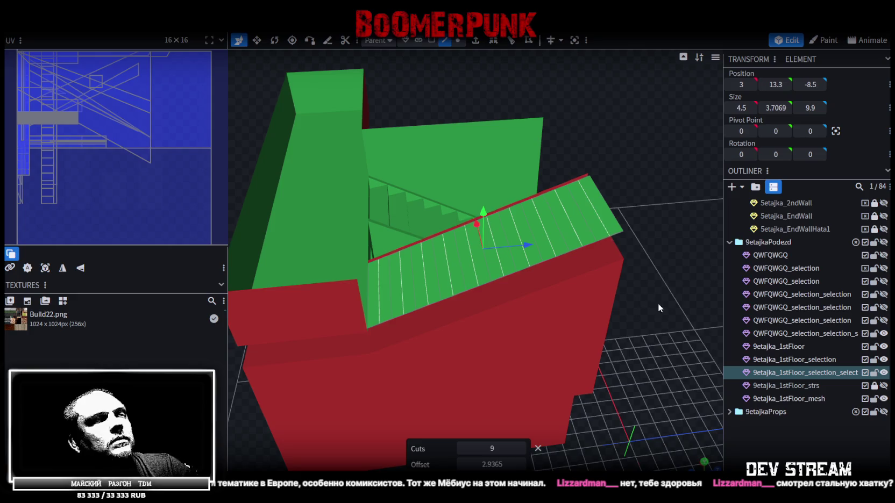
- Shift the selected step edges along Z in 0.5 and 0.1 increments
drag(657, 305, 641, 261)
drag(532, 229, 530, 219)
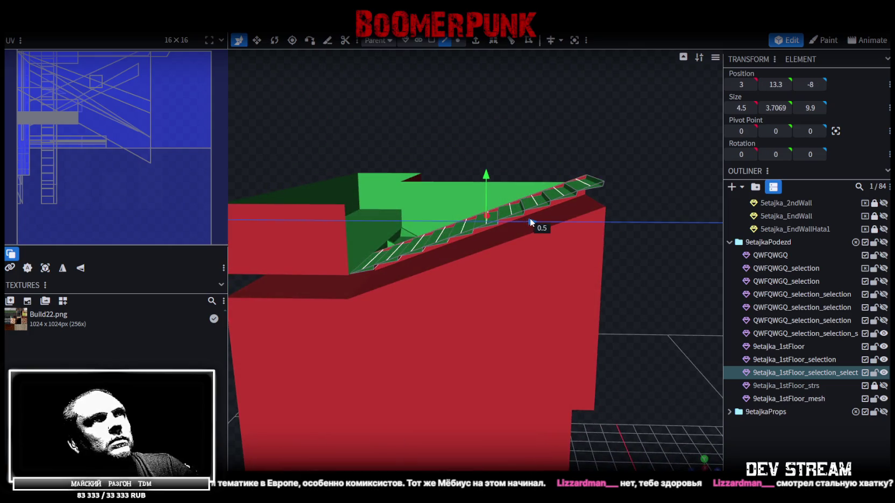
drag(635, 245, 529, 221)
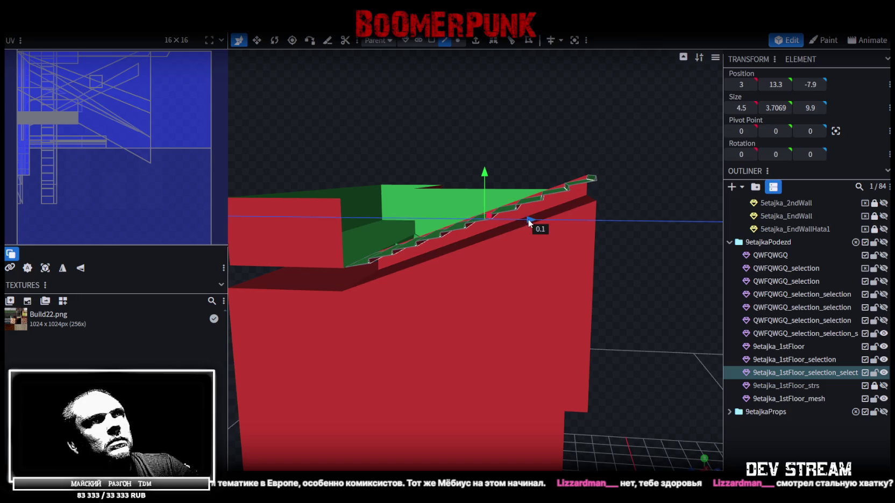
drag(629, 245, 527, 218)
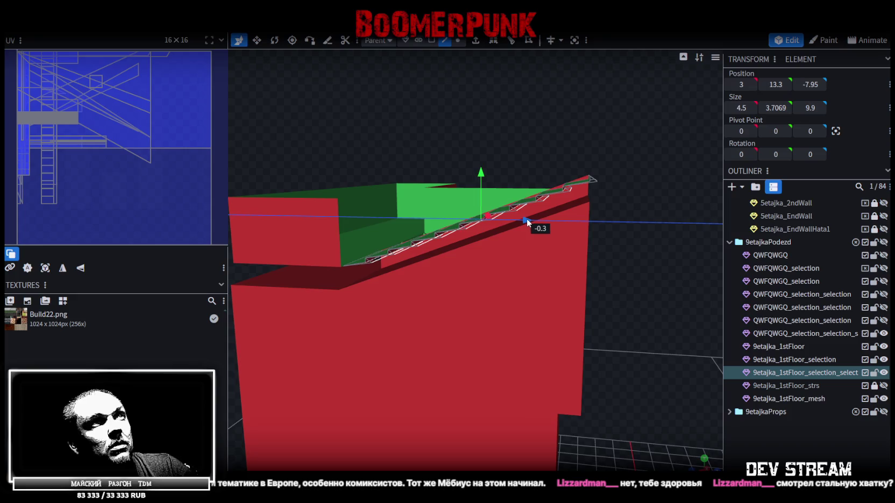
- Fine-tune the stair flight's height and depth to Y 13.1 and Z -8
drag(482, 171, 477, 173)
mouse_move(645, 237)
mouse_down()
mouse_move(474, 179)
mouse_move(486, 177)
mouse_move(654, 286)
mouse_up()
drag(527, 221, 528, 221)
mouse_move(652, 275)
mouse_down()
mouse_move(433, 298)
mouse_move(389, 281)
mouse_move(664, 278)
mouse_move(657, 273)
mouse_up()
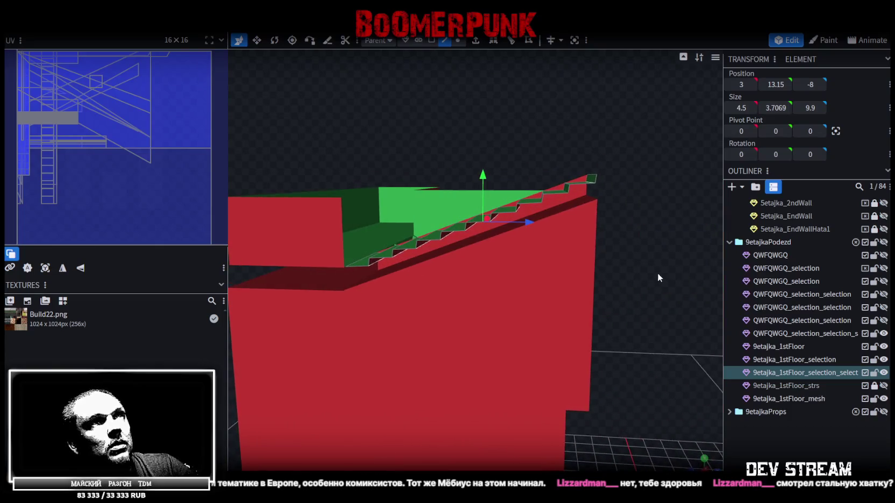
drag(489, 183, 487, 178)
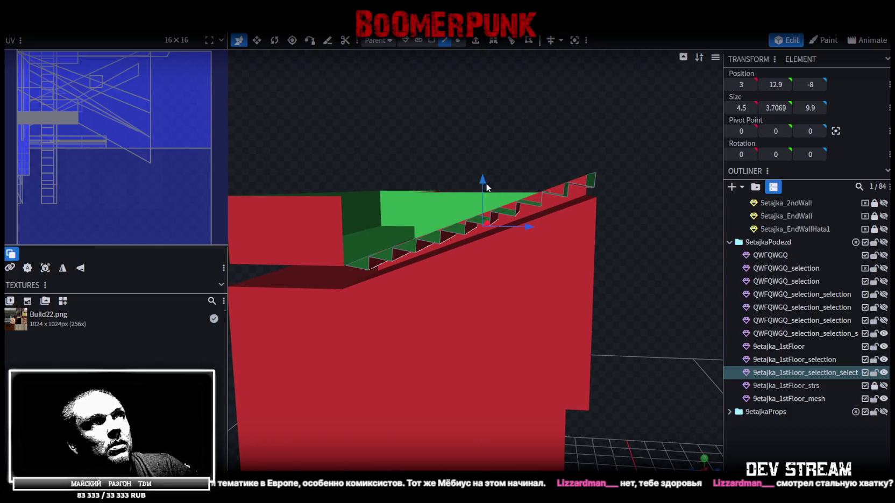
drag(482, 175, 483, 181)
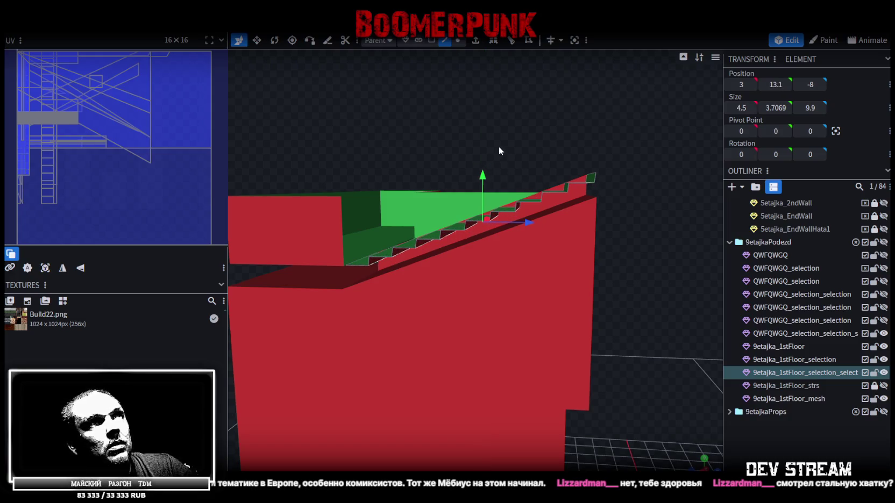
mouse_move(434, 149)
mouse_down()
mouse_move(553, 229)
mouse_move(608, 224)
mouse_move(657, 187)
mouse_move(562, 189)
mouse_move(645, 304)
mouse_move(601, 313)
mouse_move(539, 87)
mouse_up()
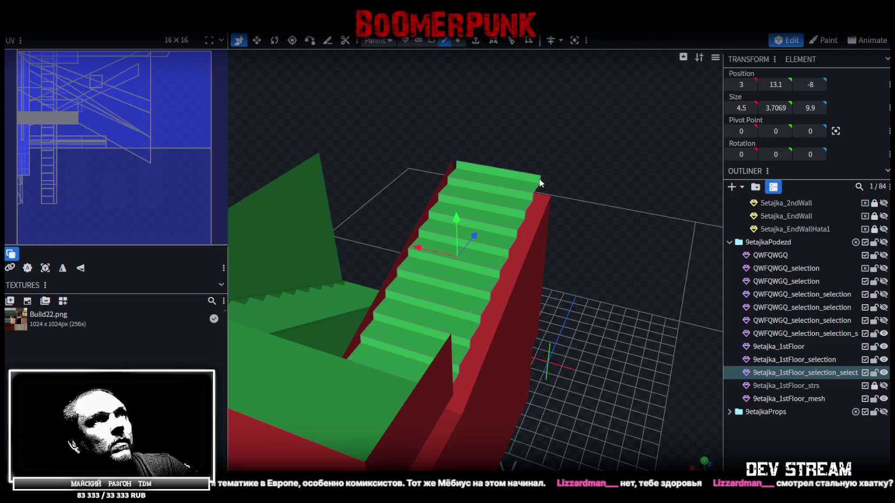
- Select the thin upper red edge strip of the stair flight, then switch to the Kinopoisk page
click(540, 183)
drag(589, 256, 593, 253)
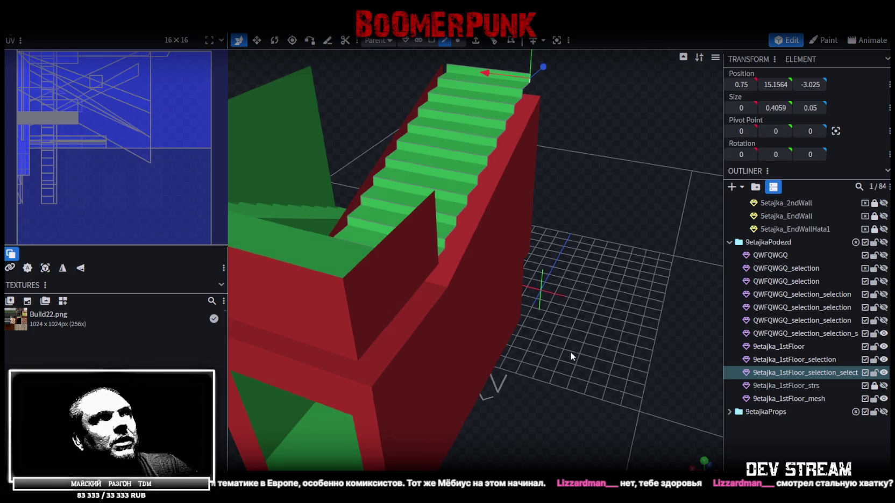
scroll(570, 352, up, 5)
mouse_move(711, 382)
mouse_down()
mouse_move(628, 237)
mouse_move(594, 245)
mouse_up()
click(590, 240)
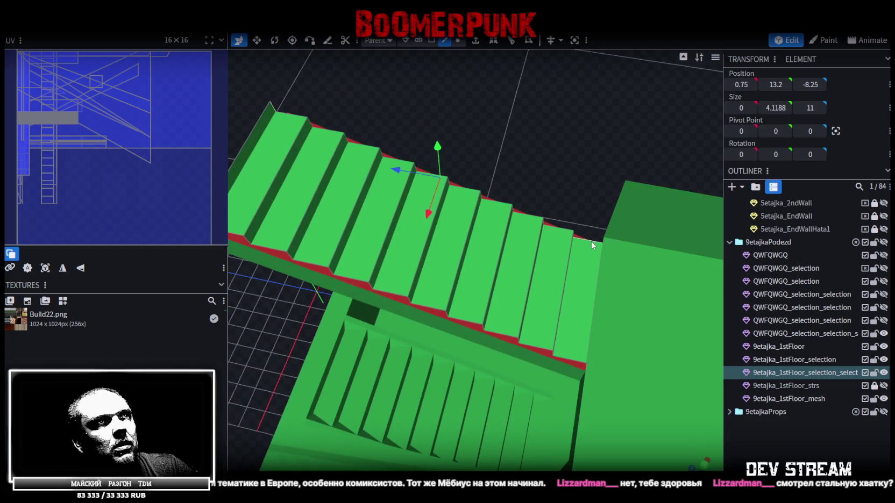
click(581, 348)
mouse_move(575, 359)
mouse_down()
mouse_move(586, 310)
mouse_move(343, 294)
mouse_move(412, 142)
mouse_up()
click(424, 159)
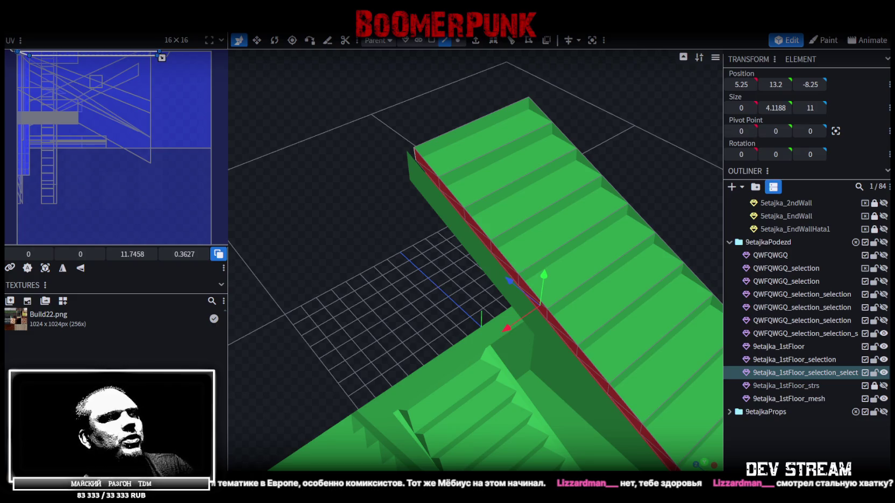
key(alt+Tab)
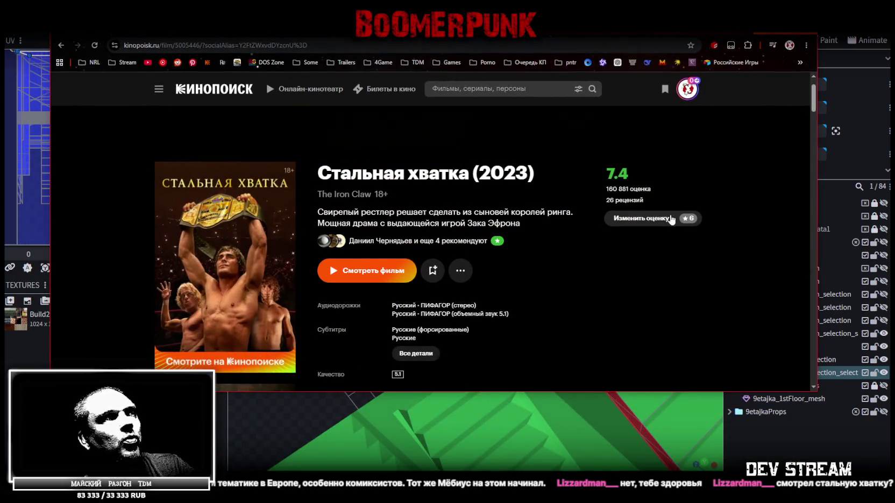
scroll(699, 258, down, 3)
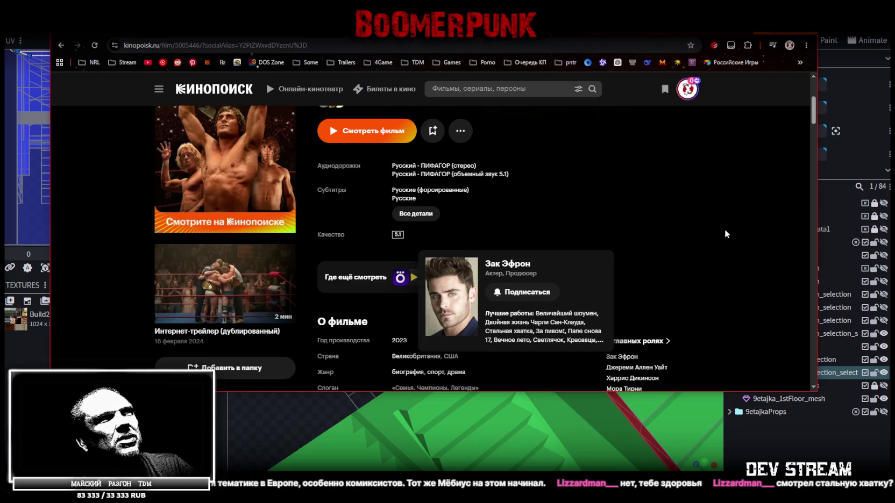
scroll(692, 225, up, 1)
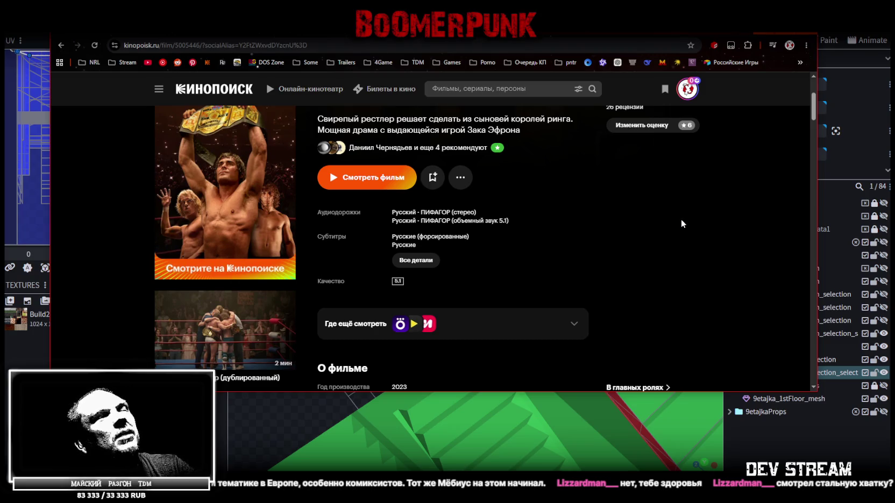
scroll(675, 221, down, 3)
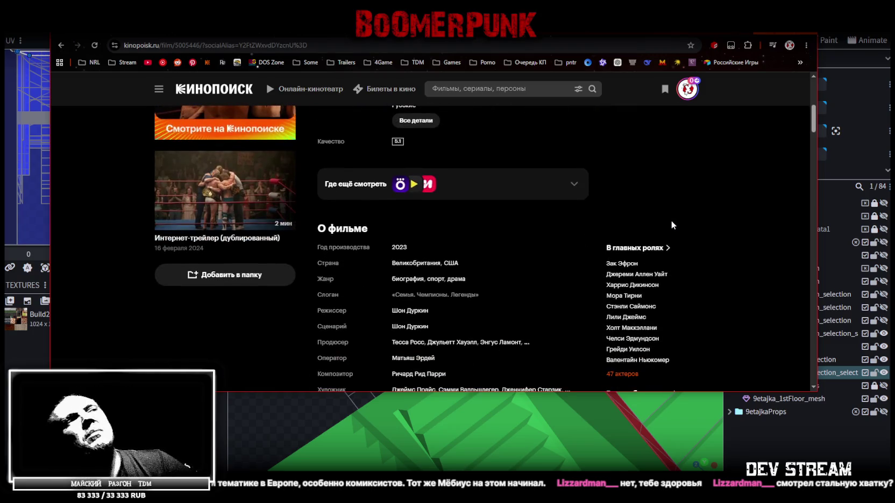
scroll(436, 280, up, 4)
click(328, 30)
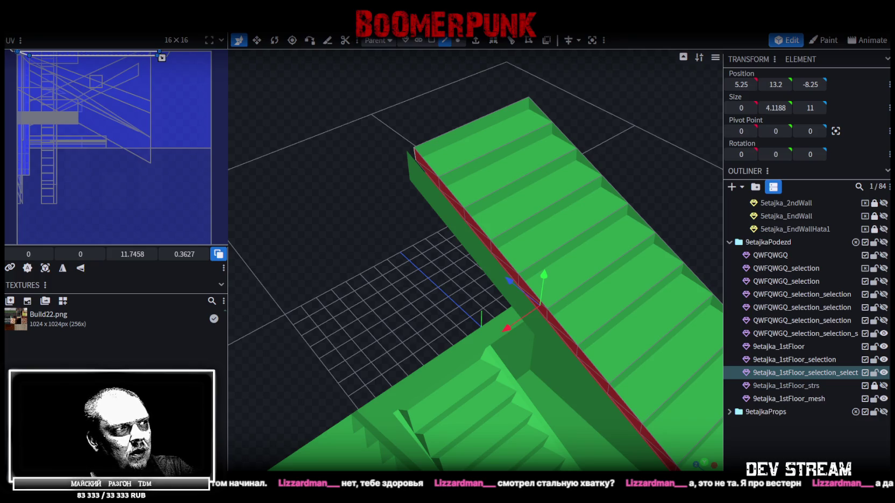
key(alt+Tab)
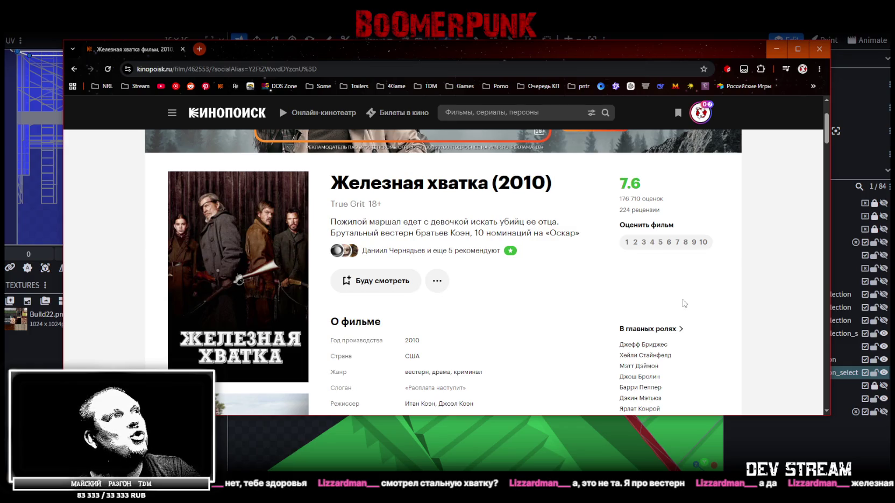
- Scroll through the True Grit (2010) film page on Kinopoisk
scroll(720, 287, down, 3)
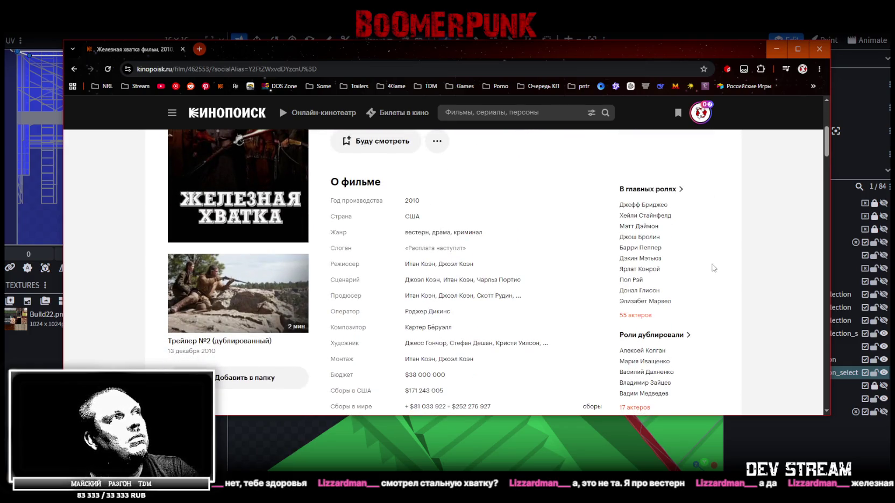
scroll(709, 263, up, 3)
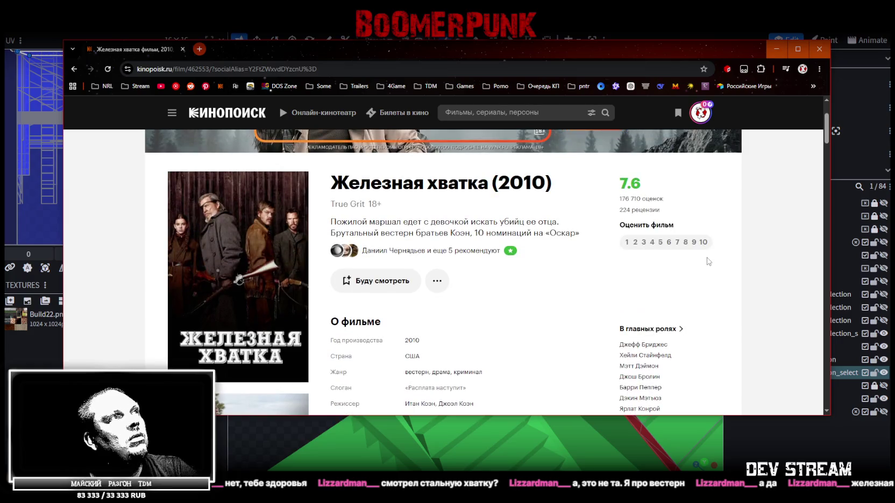
scroll(705, 262, down, 3)
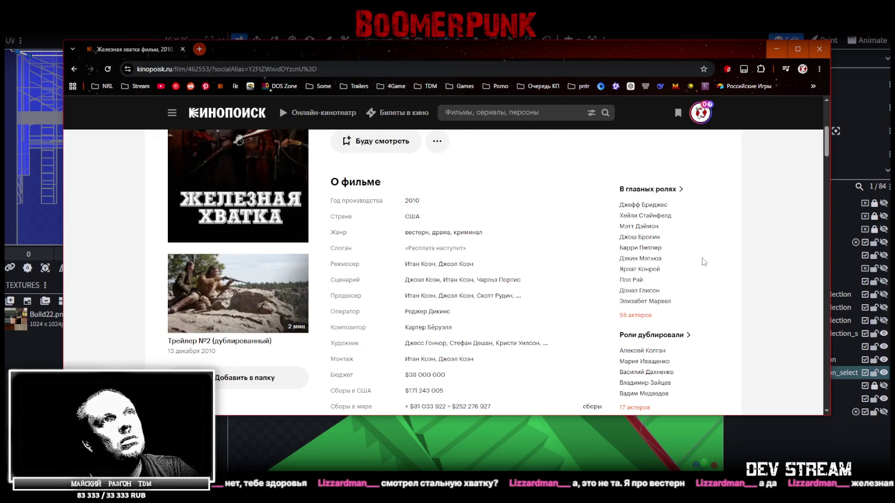
scroll(703, 262, down, 4)
scroll(703, 262, down, 4)
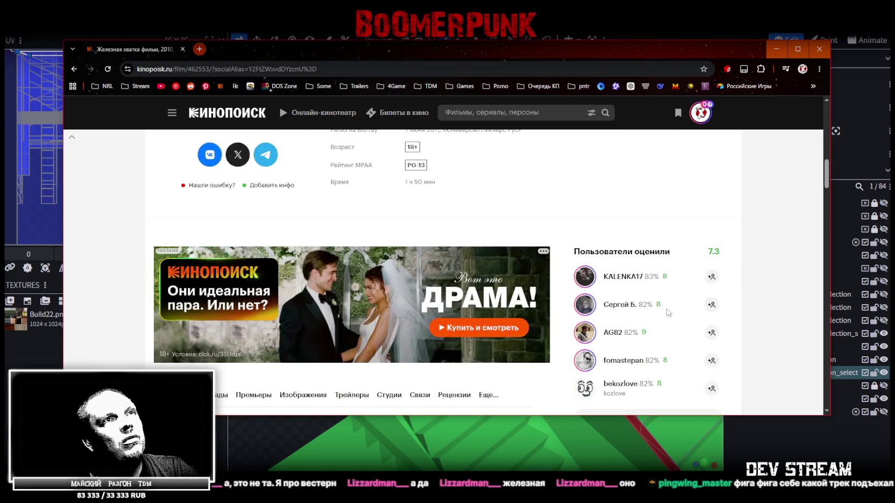
scroll(733, 263, up, 10)
scroll(296, 212, up, 1)
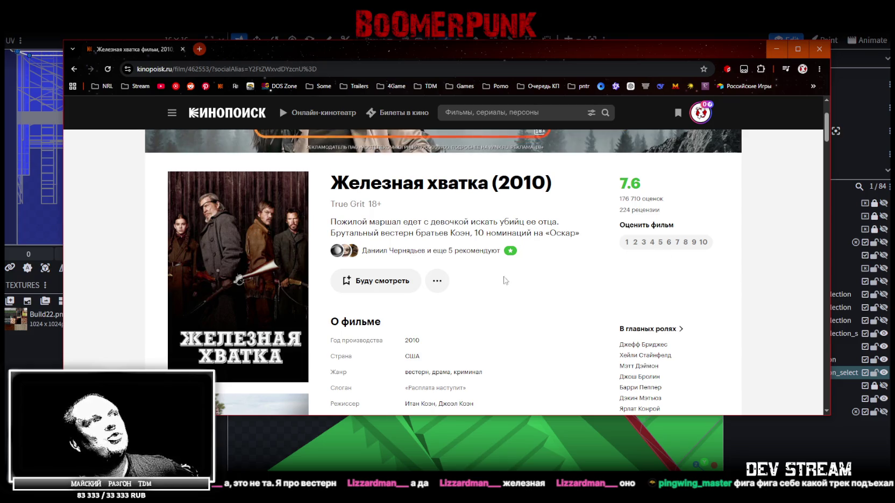
scroll(679, 291, down, 2)
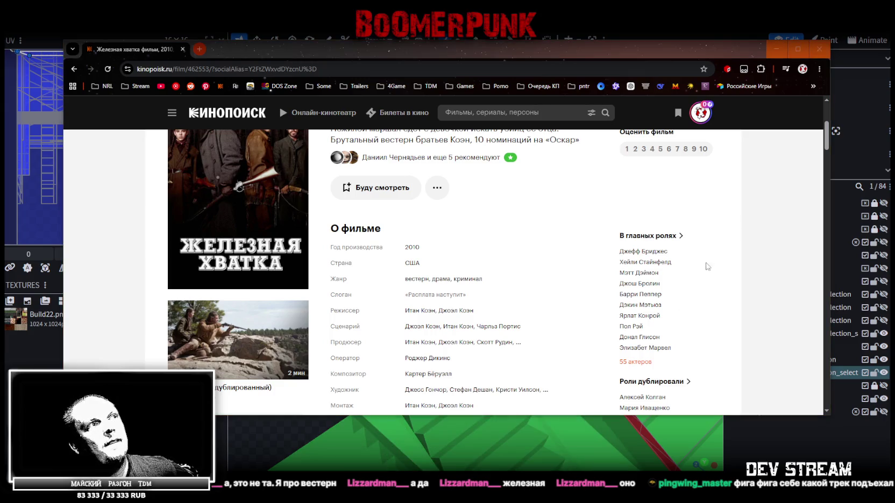
scroll(708, 266, up, 2)
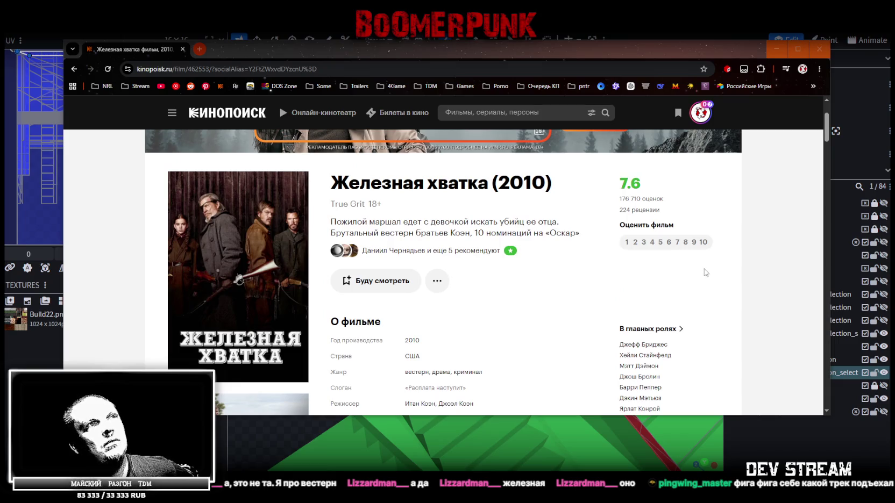
- Rate the film 8 out of 10 and dismiss the extra options list
click(687, 242)
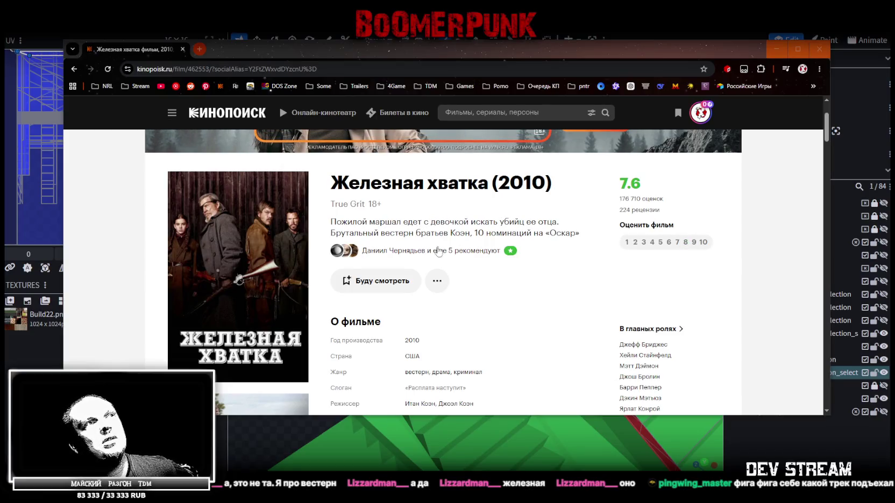
click(686, 242)
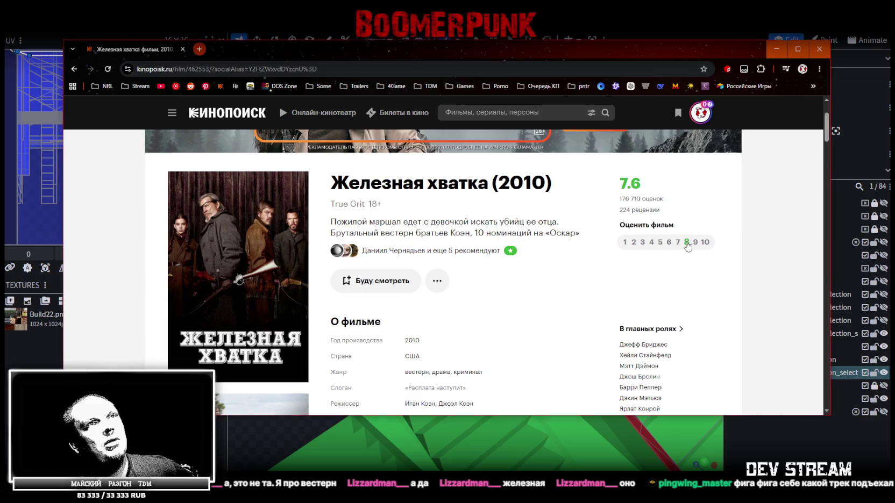
click(436, 281)
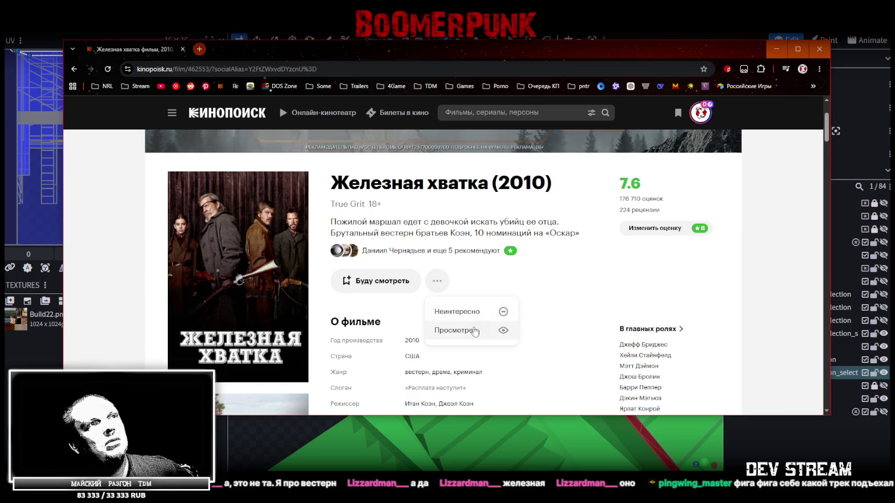
click(485, 318)
- Scroll back to the top of the page and return to Blockbench
scroll(479, 319, down, 4)
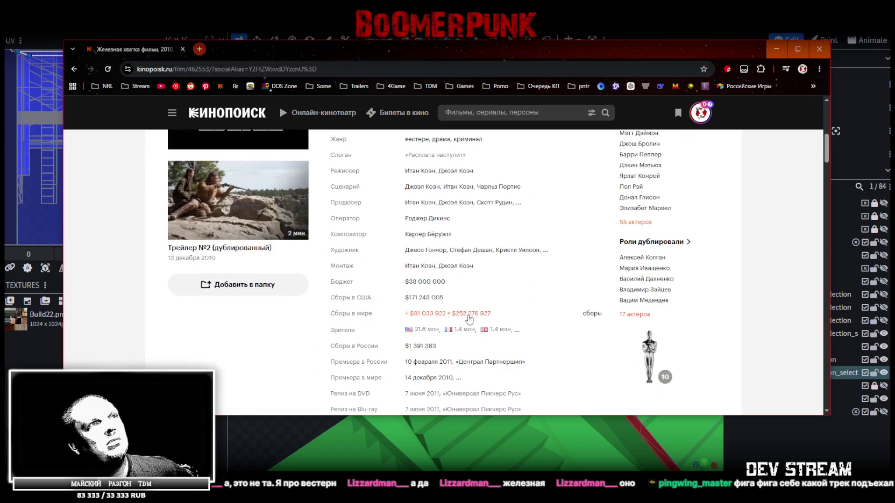
scroll(470, 318, up, 2)
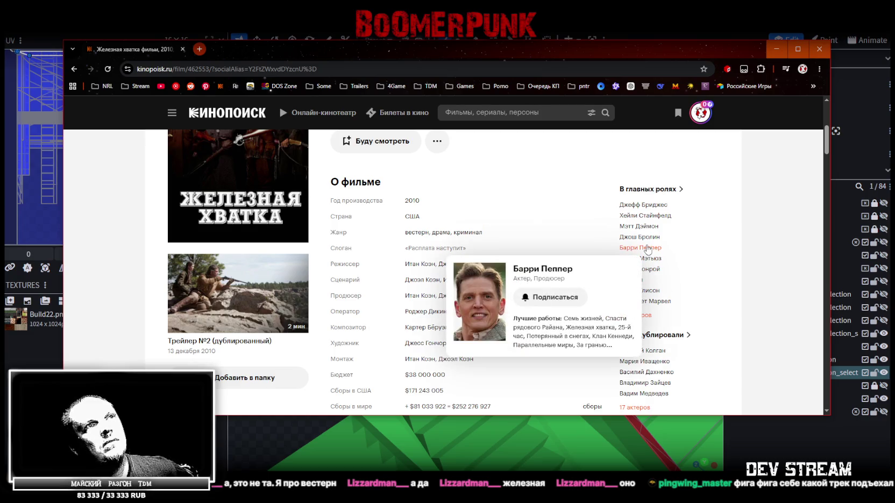
mouse_move(639, 247)
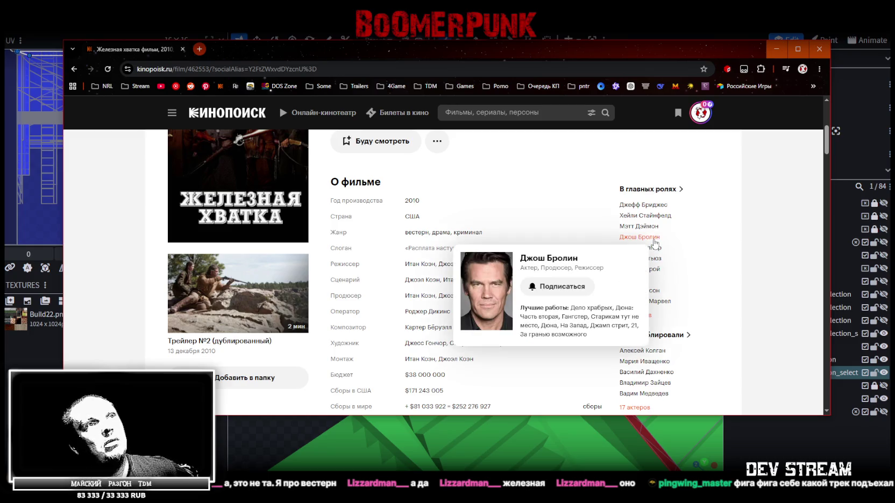
mouse_move(639, 143)
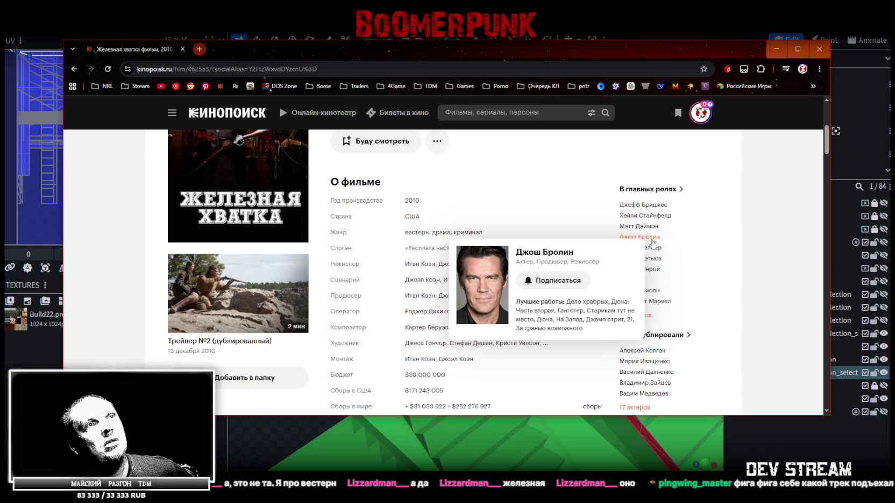
scroll(622, 301, up, 3)
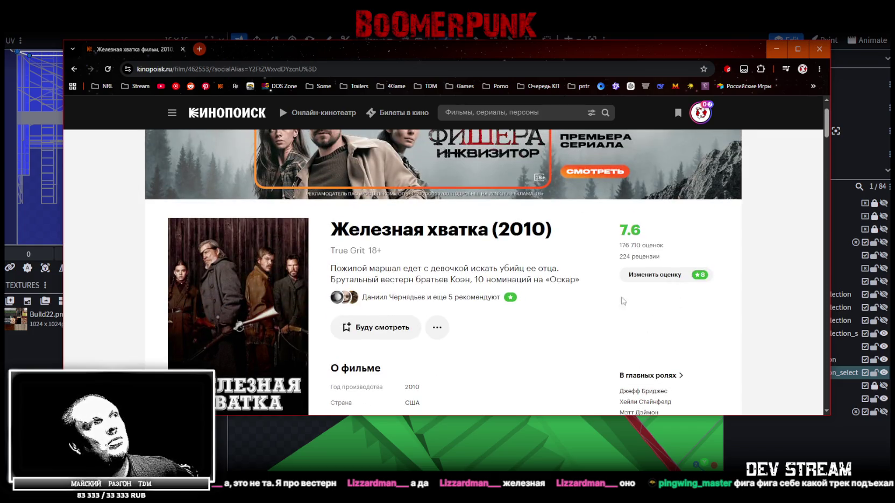
scroll(465, 318, down, 1)
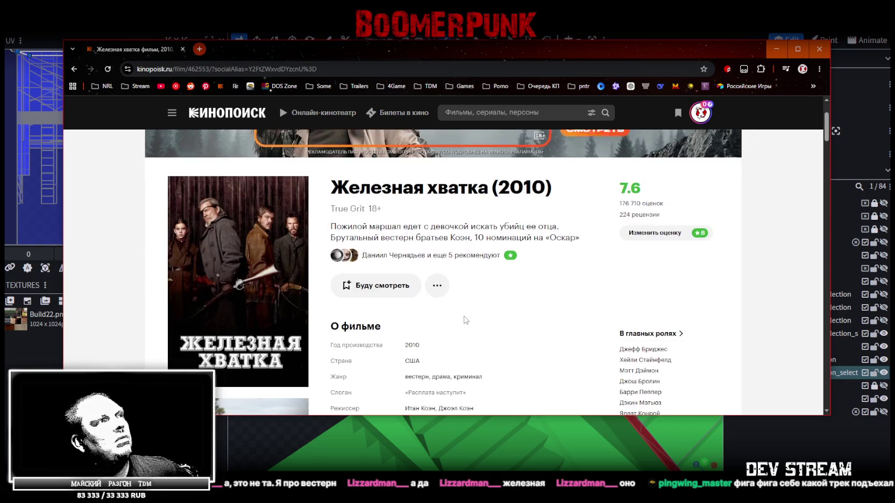
scroll(472, 326, up, 2)
key(alt+Tab)
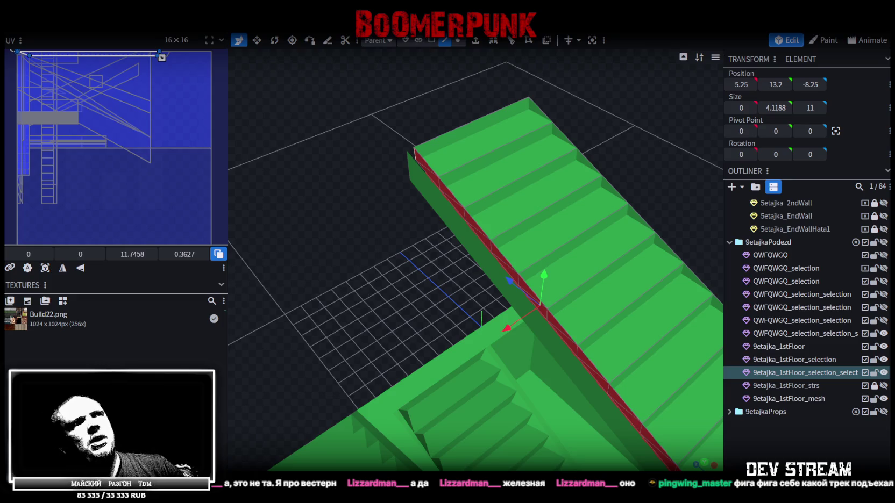
- Extrude the stairs' right-side wall face 0.25 units toward X-
mouse_move(383, 215)
mouse_down()
mouse_move(300, 207)
mouse_move(338, 204)
mouse_up()
click(556, 142)
mouse_move(556, 142)
mouse_down()
mouse_move(567, 137)
mouse_move(538, 123)
mouse_up()
click(476, 43)
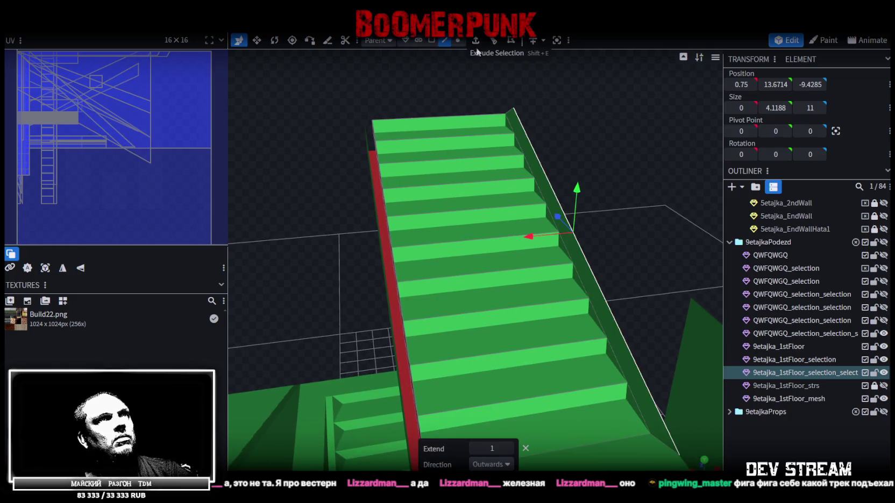
click(507, 465)
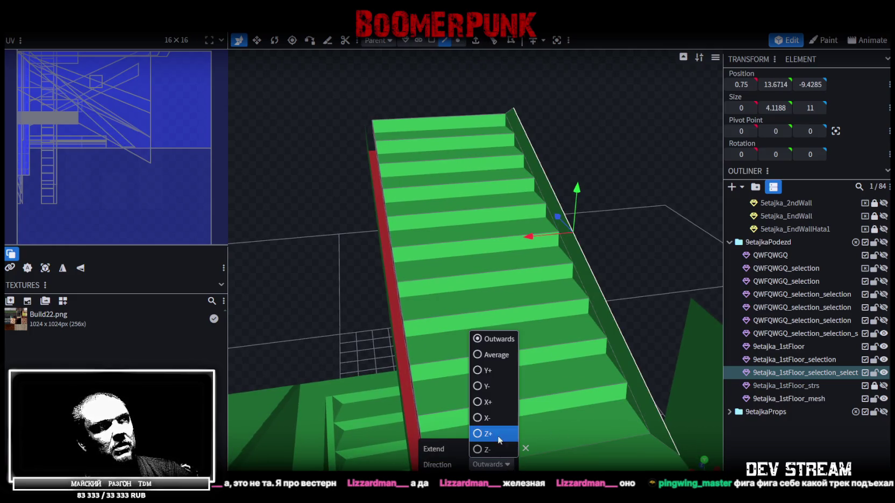
click(480, 418)
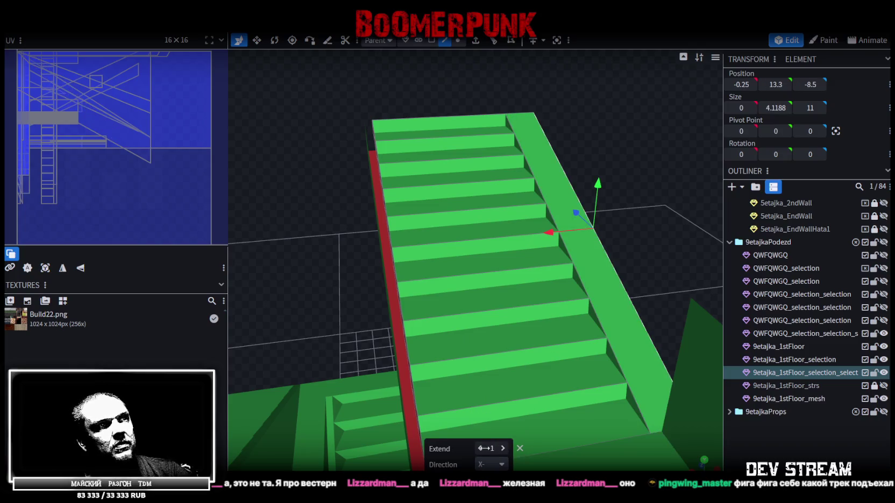
text(0.25)
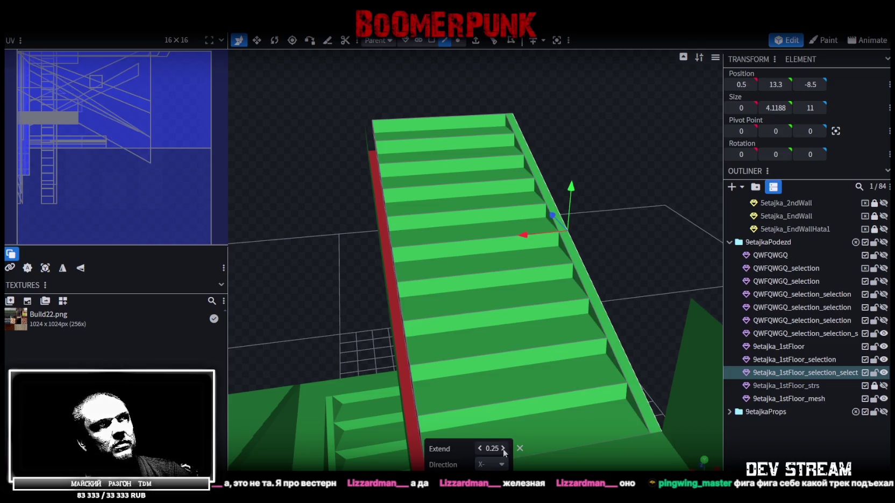
- Extrude the rail face beside the stairs 0.25 units toward X+
mouse_move(414, 259)
mouse_down()
mouse_move(263, 230)
mouse_move(298, 214)
mouse_move(289, 208)
mouse_up()
click(289, 207)
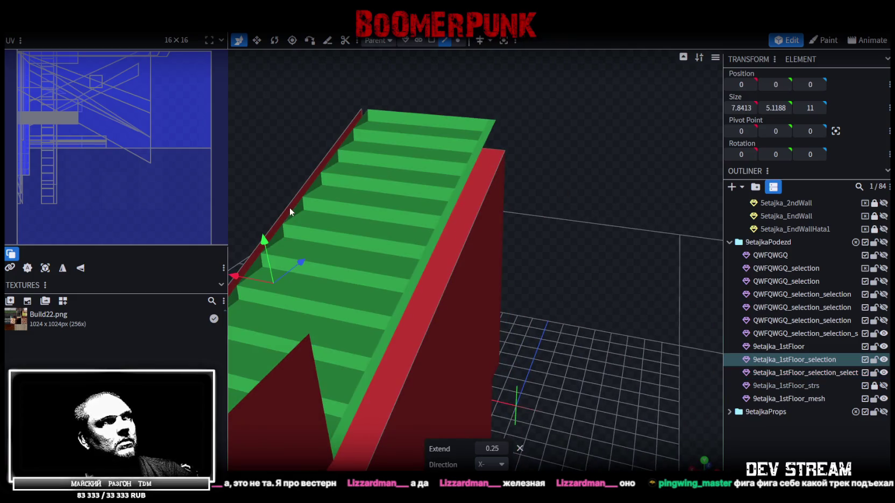
click(293, 212)
mouse_move(577, 369)
mouse_down()
mouse_move(609, 378)
mouse_move(617, 292)
mouse_up()
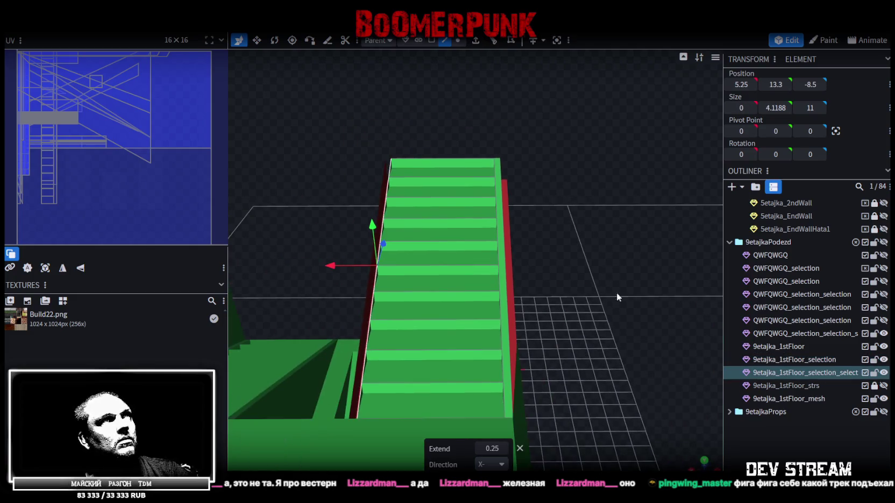
click(475, 41)
click(491, 464)
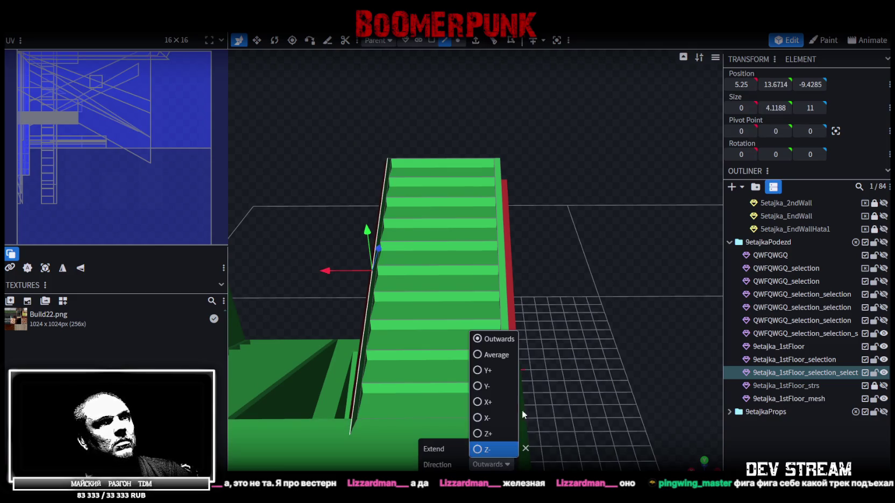
click(480, 404)
click(482, 450)
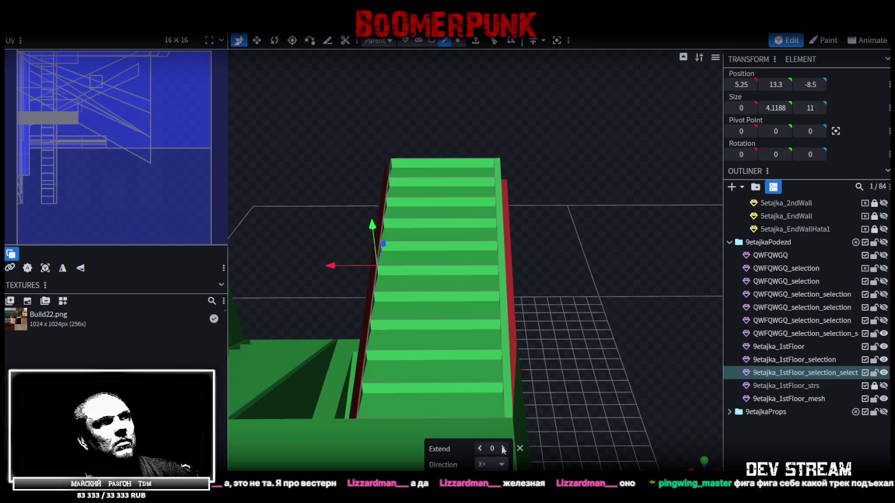
- Select both rail faces in Face mode and bring up their actions menu
mouse_move(590, 279)
mouse_down()
mouse_move(568, 270)
mouse_move(631, 276)
mouse_up()
click(432, 41)
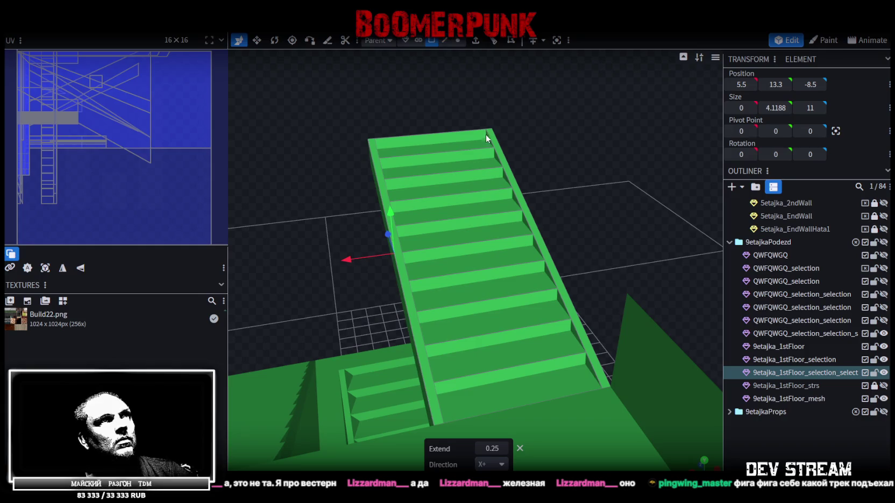
drag(497, 155, 395, 161)
shift+click(351, 176)
right_click(351, 175)
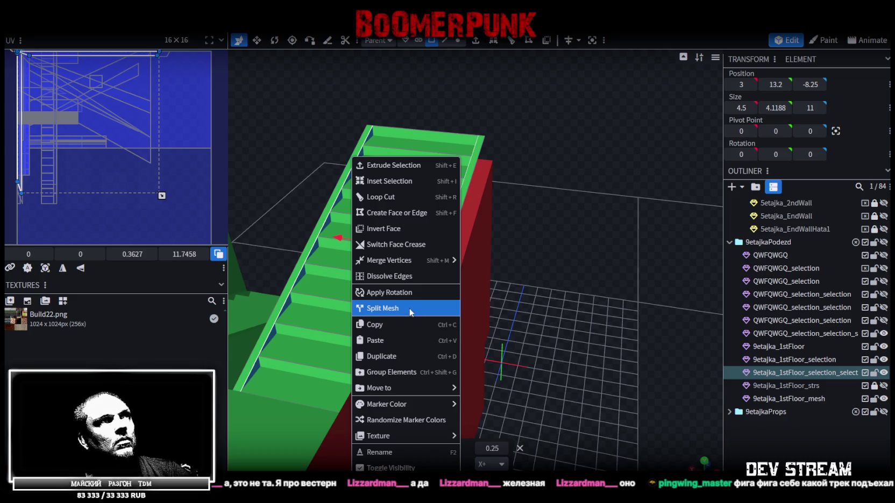
- Split the rail faces into their own mesh and narrow it to 3.5 units wide
click(411, 309)
mouse_move(585, 262)
mouse_down()
mouse_move(315, 320)
mouse_move(332, 336)
mouse_move(500, 81)
mouse_up()
click(446, 40)
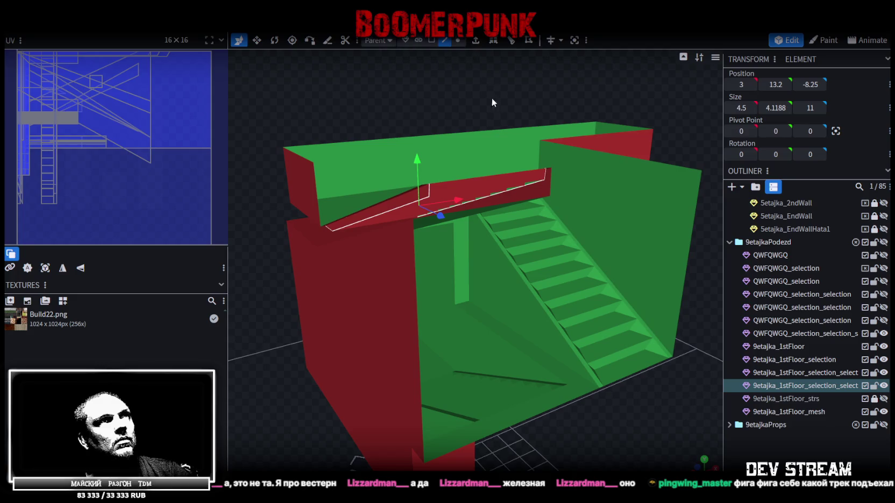
click(531, 183)
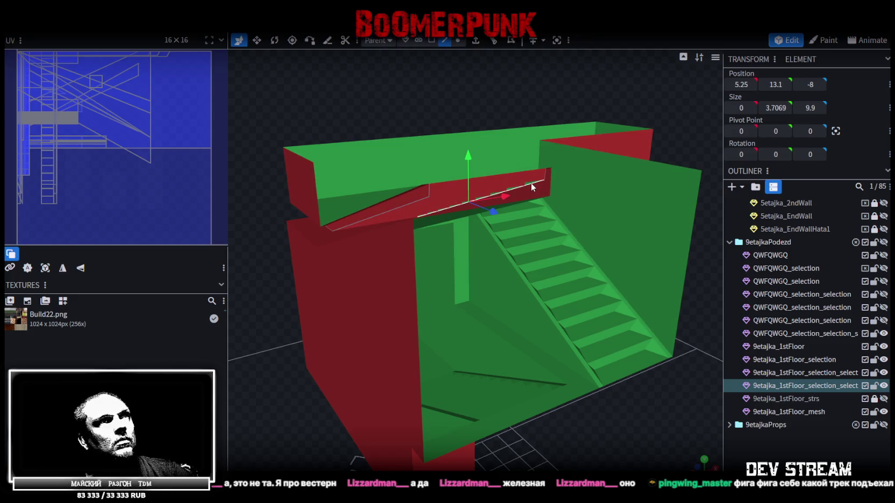
shift+click(398, 209)
drag(286, 302, 237, 312)
key(v)
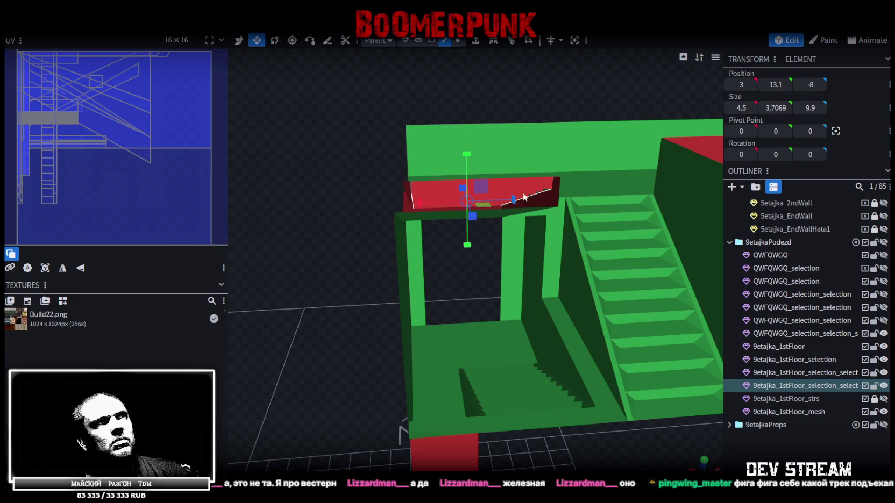
drag(512, 203, 497, 206)
- Toggle the staircase's visibility to check what lies behind it
mouse_move(277, 213)
mouse_down()
mouse_move(455, 243)
mouse_move(551, 233)
mouse_move(607, 251)
mouse_move(604, 224)
mouse_up()
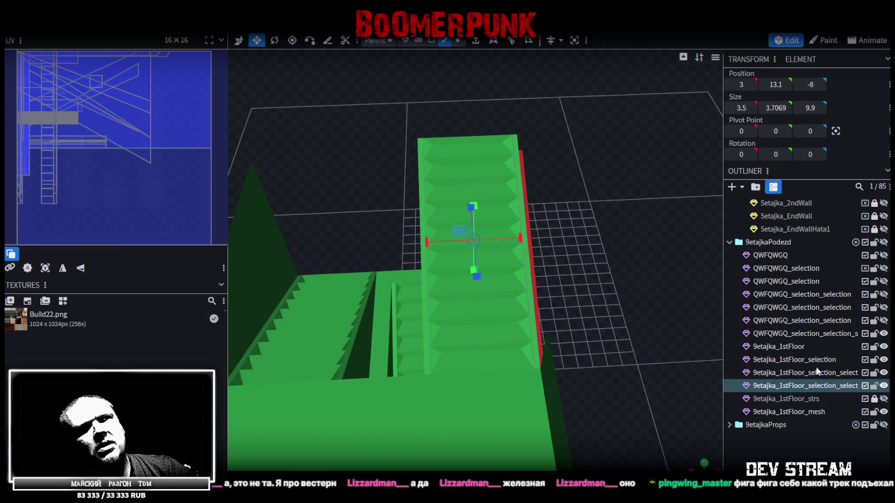
click(883, 373)
click(883, 373)
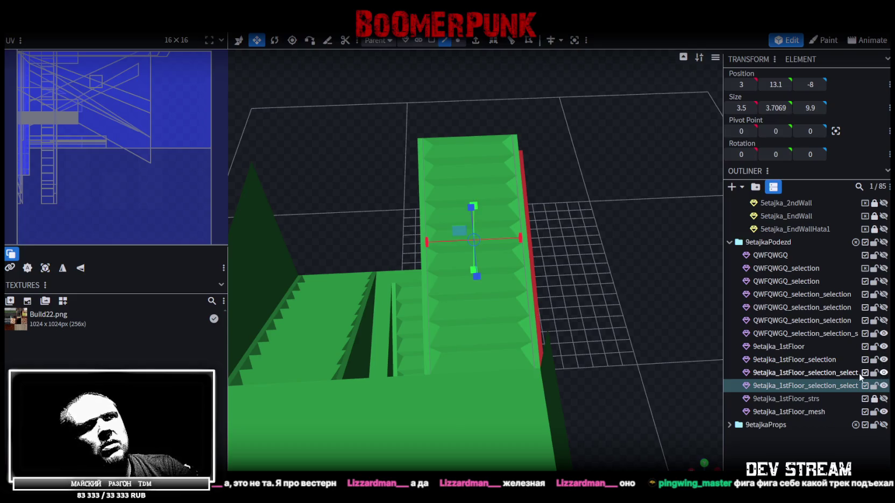
click(882, 373)
click(880, 374)
- Merge the rail pieces and the stair mesh into a single mesh
ctrl+click(832, 373)
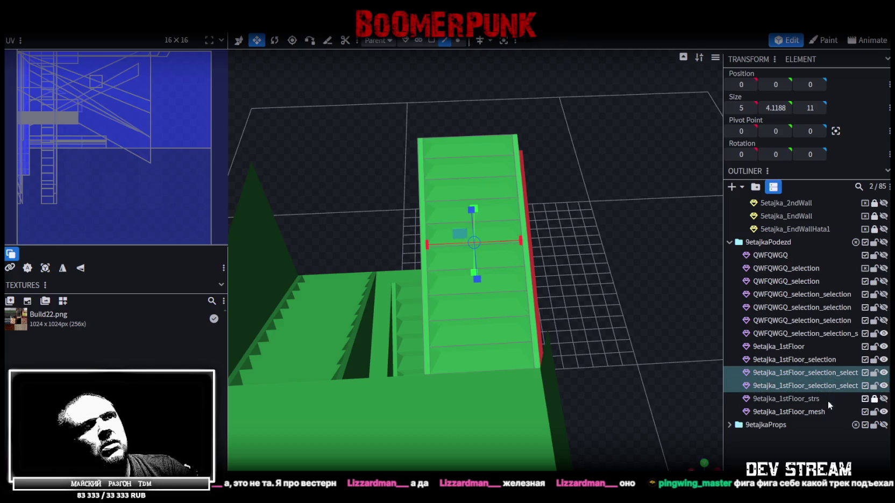
ctrl+click(817, 414)
right_click(817, 414)
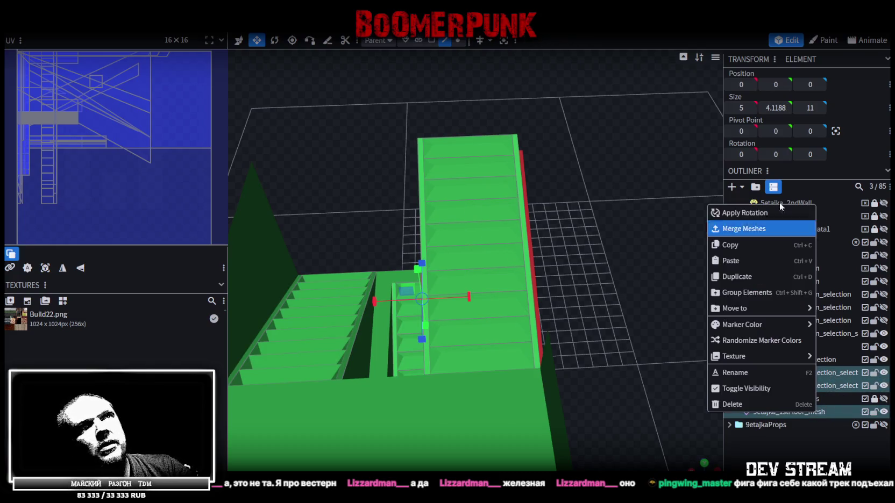
click(741, 229)
scroll(695, 232, down, 5)
click(457, 40)
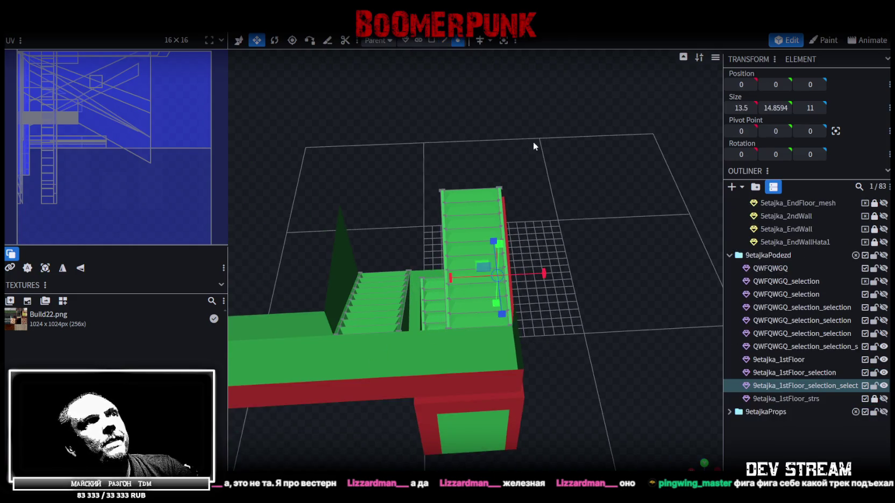
- Raise the selected vertices along Y, weld the overlaps, and save as Build27.bbmodel
drag(529, 136, 549, 194)
drag(423, 246, 422, 232)
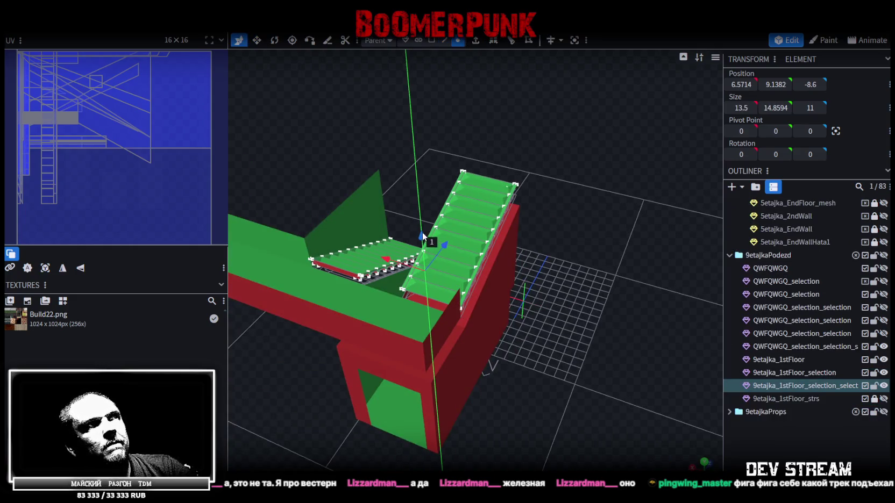
click(404, 118)
drag(585, 171, 366, 157)
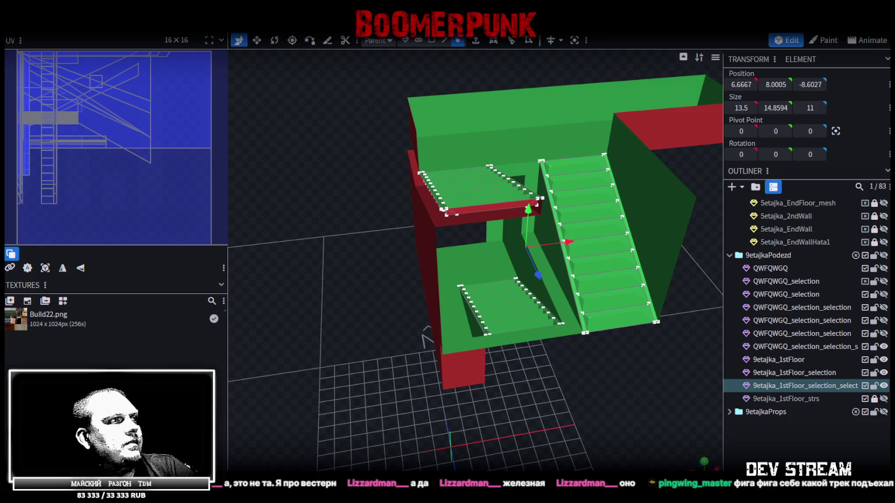
mouse_move(562, 395)
mouse_down()
mouse_move(430, 435)
mouse_move(438, 415)
mouse_move(451, 414)
mouse_move(414, 430)
mouse_move(472, 445)
mouse_move(468, 389)
mouse_move(584, 389)
mouse_move(603, 379)
mouse_move(463, 378)
mouse_move(483, 379)
mouse_up()
key(ctrl+s)
- Toggle the QWFQWGQ_selection_selection block's visibility off and on to check it
scroll(483, 379, down, 3)
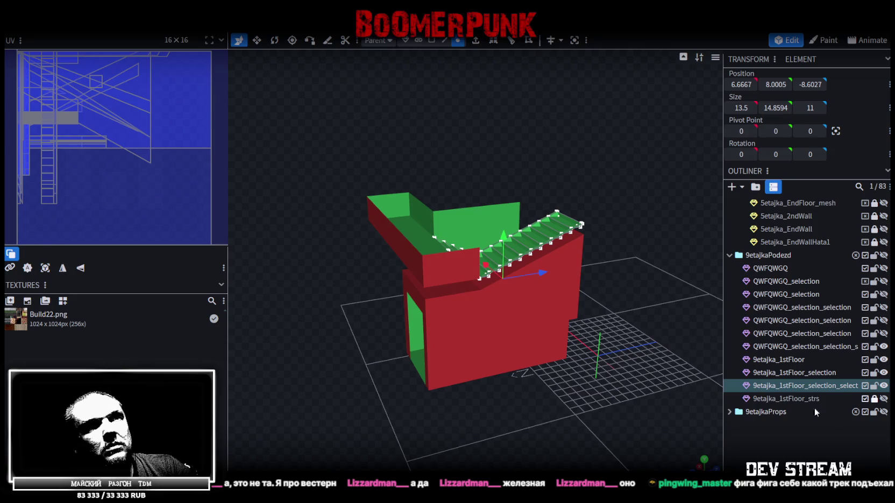
click(883, 333)
click(883, 334)
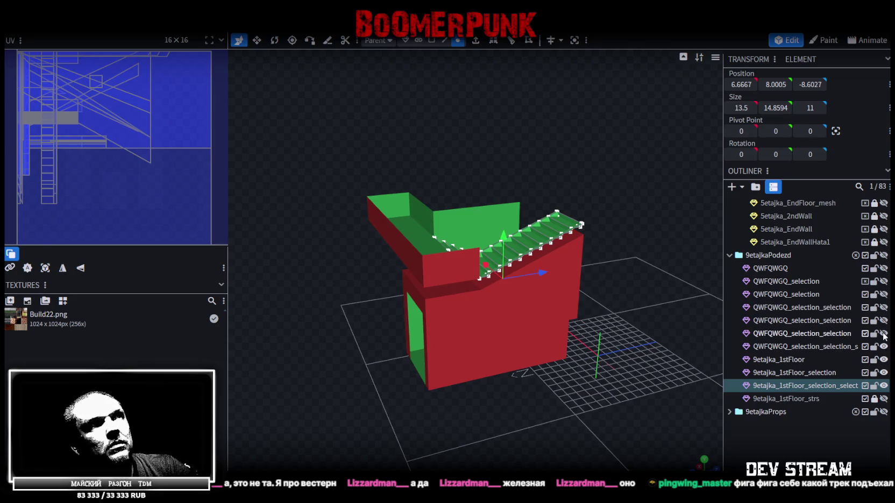
click(883, 321)
click(883, 321)
click(884, 320)
drag(384, 423, 484, 433)
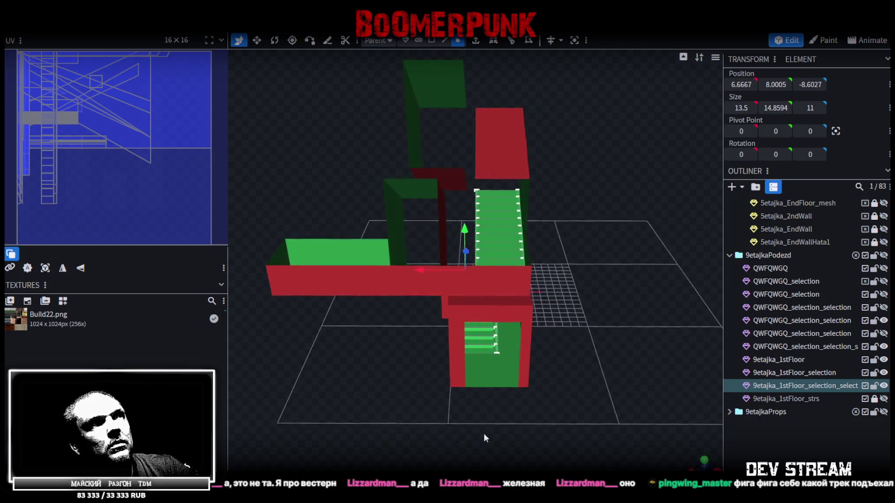
click(884, 320)
click(884, 320)
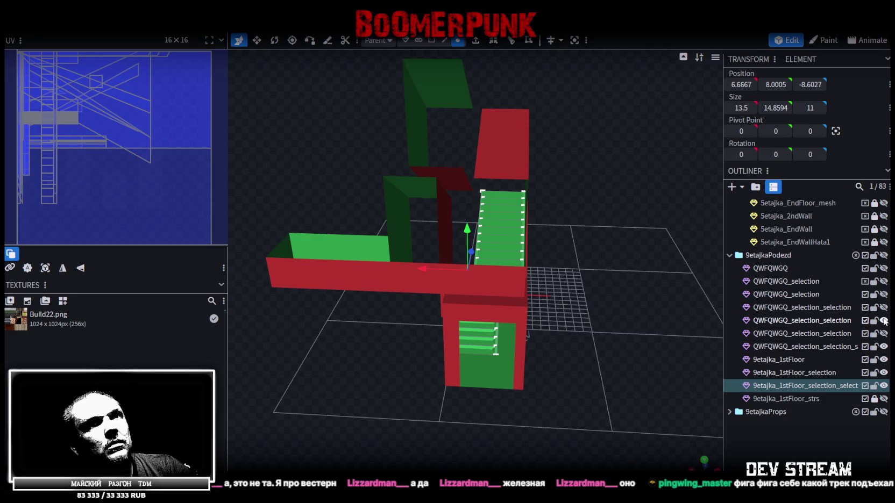
- Lock the QWFQWGQ meshes against editing and recheck the upper structure's visibility
click(814, 321)
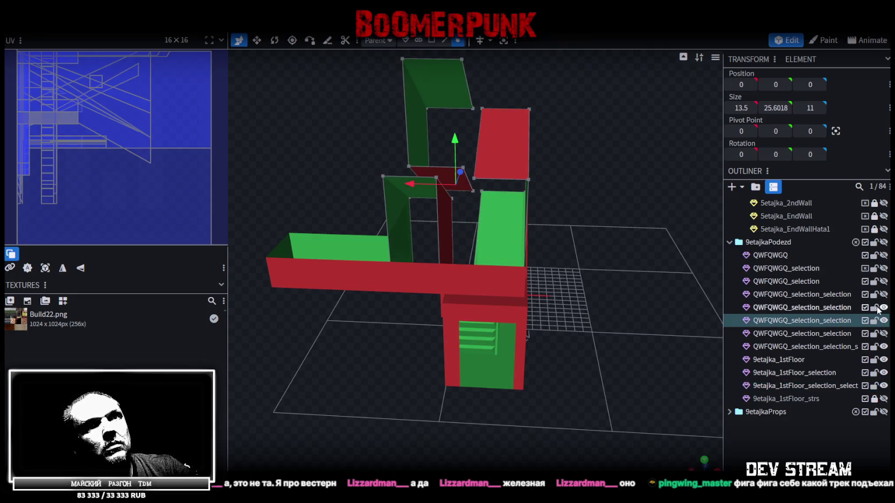
drag(875, 295, 874, 270)
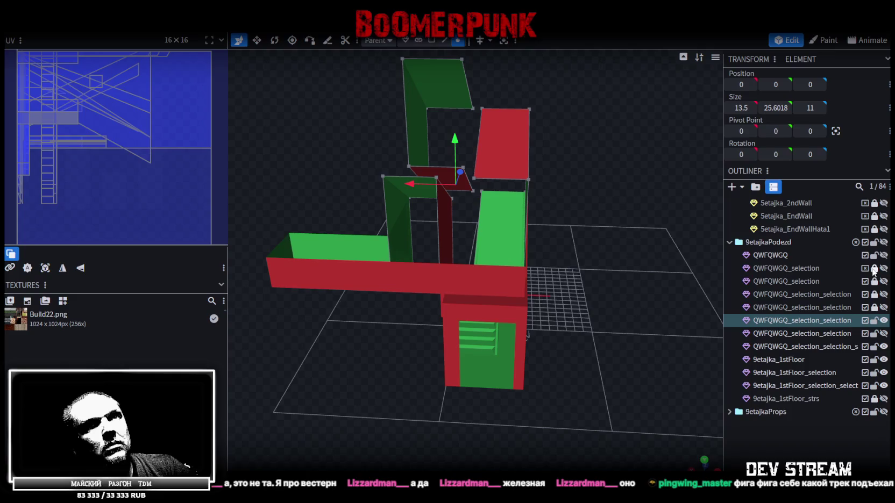
click(875, 256)
click(883, 321)
click(884, 320)
mouse_move(613, 299)
mouse_down()
mouse_move(631, 324)
mouse_move(627, 314)
mouse_move(643, 305)
mouse_move(632, 247)
mouse_move(635, 256)
mouse_up()
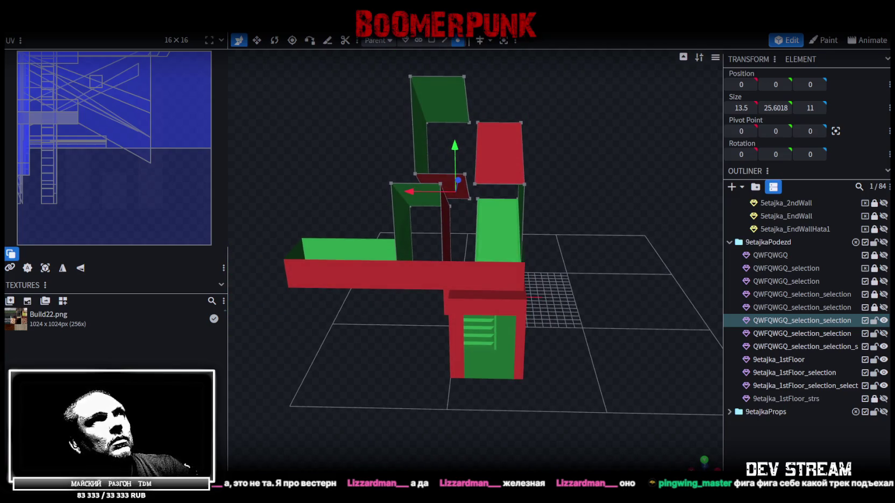
click(432, 42)
- Delete the upper wall face and the lower purple face above the stairs
mouse_move(369, 71)
mouse_down()
mouse_move(448, 210)
mouse_move(402, 55)
mouse_move(443, 213)
mouse_move(451, 200)
mouse_up()
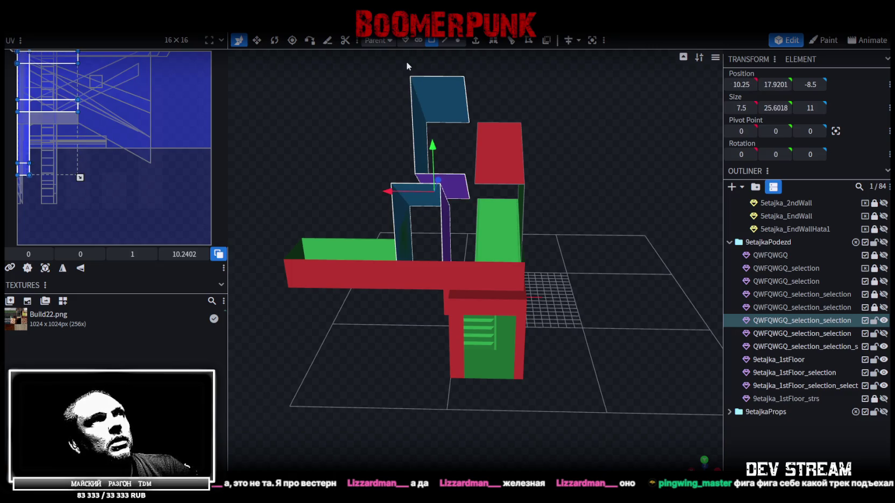
drag(407, 65, 422, 126)
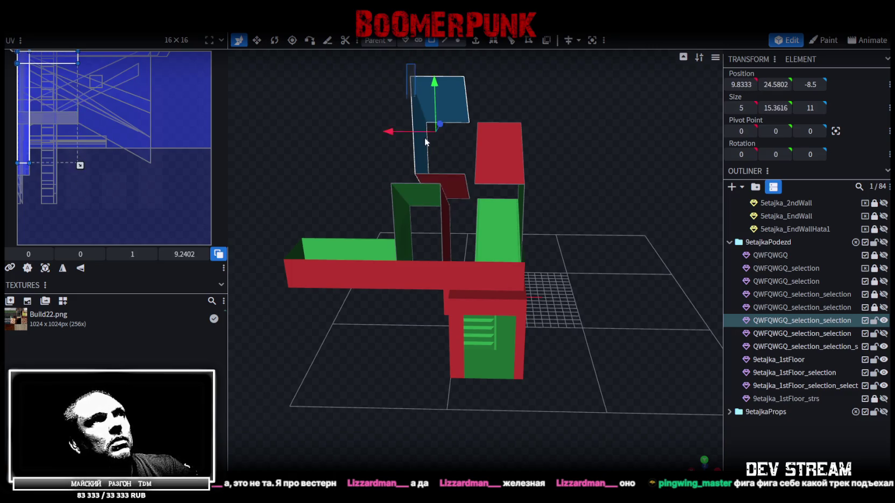
drag(421, 126, 454, 203)
drag(597, 200, 615, 223)
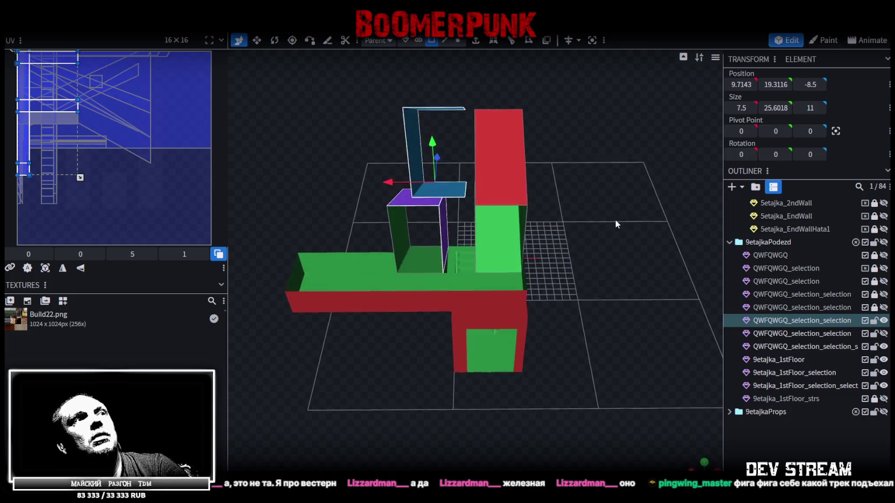
key(Delete)
- Delete the remaining landing face
click(421, 261)
drag(582, 231, 599, 229)
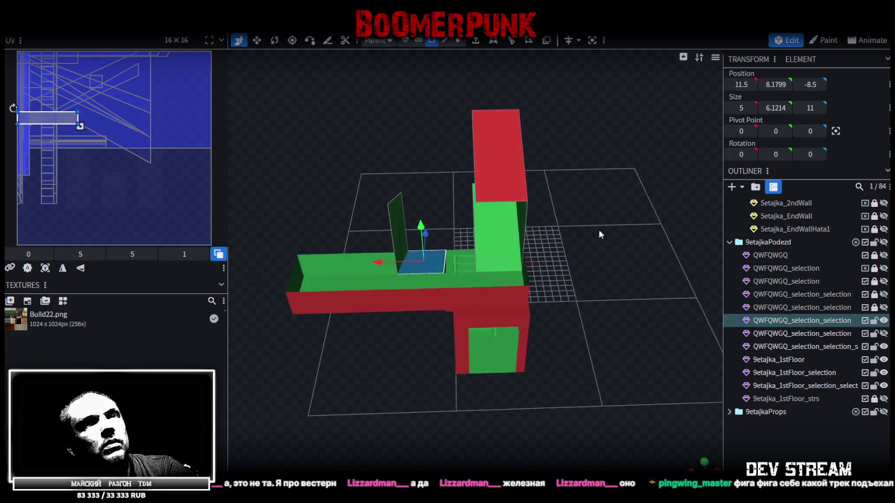
key(Delete)
mouse_move(630, 276)
mouse_down()
mouse_move(624, 286)
mouse_move(626, 276)
mouse_up()
- Lock the stair flight and hide the first-floor stair mesh
click(875, 400)
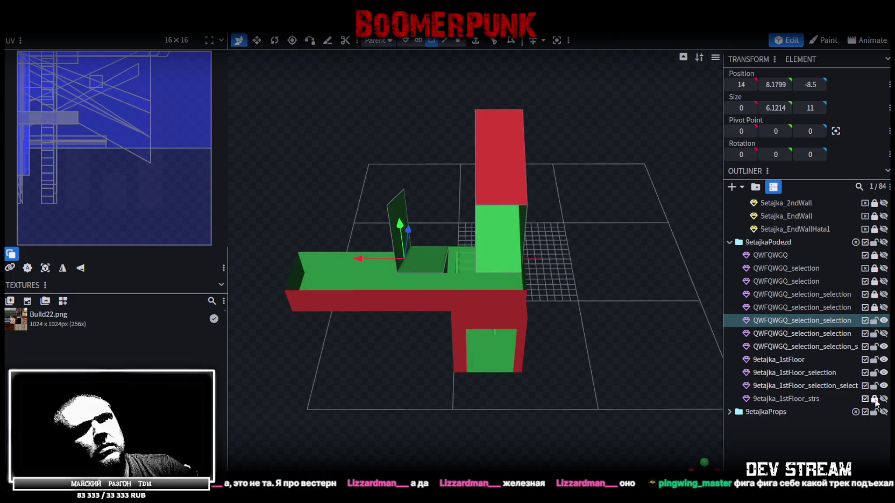
click(882, 401)
click(882, 401)
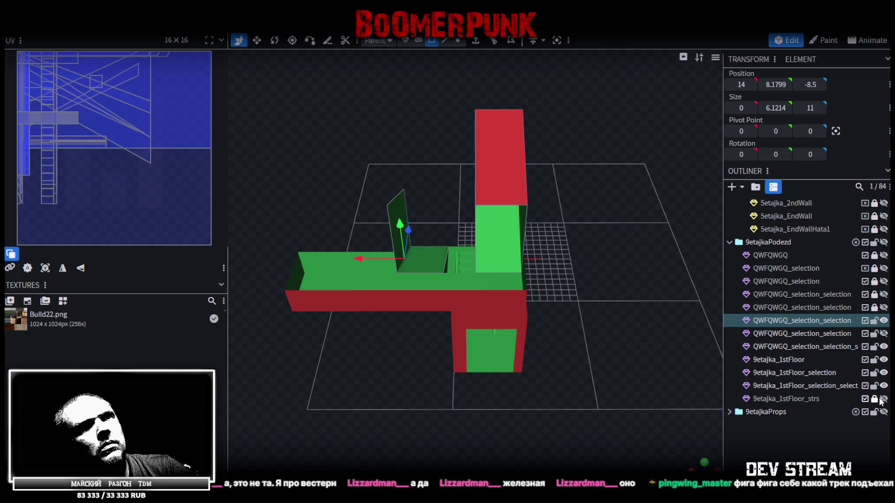
click(883, 386)
click(884, 386)
click(883, 386)
click(884, 386)
click(884, 386)
- Inspect the green side and red underside while toggling the red stair part's visibility
mouse_move(700, 322)
middle_down()
mouse_move(391, 237)
mouse_move(339, 242)
middle_up()
middle_drag(451, 316, 762, 366)
click(884, 386)
click(884, 386)
click(884, 386)
click(884, 387)
click(883, 386)
mouse_move(694, 350)
middle_down()
mouse_move(575, 339)
mouse_move(566, 313)
mouse_move(618, 302)
middle_up()
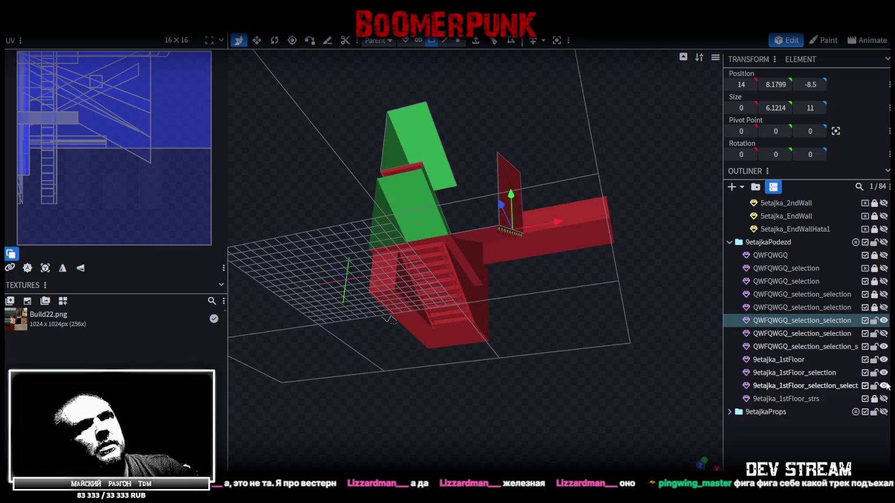
- Rename the stair mesh to 9etajka_1stFloor_mesh, then lock and hide it
click(822, 389)
double_click(821, 390)
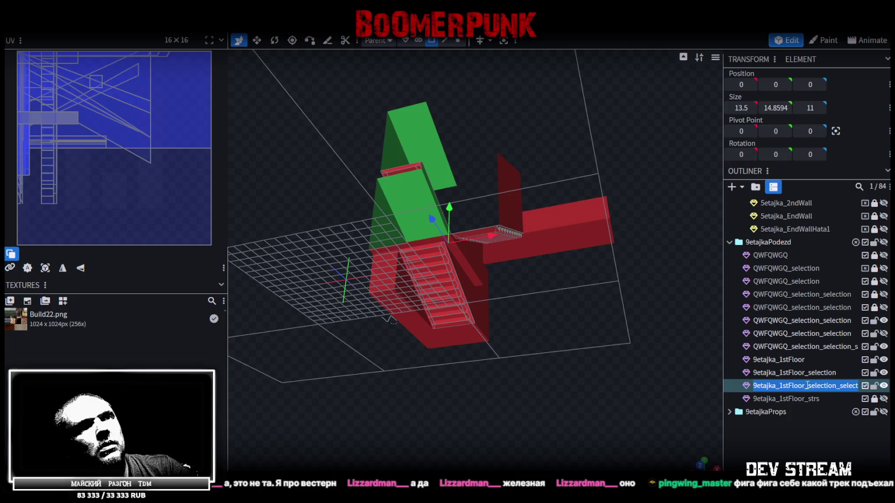
drag(809, 387, 882, 387)
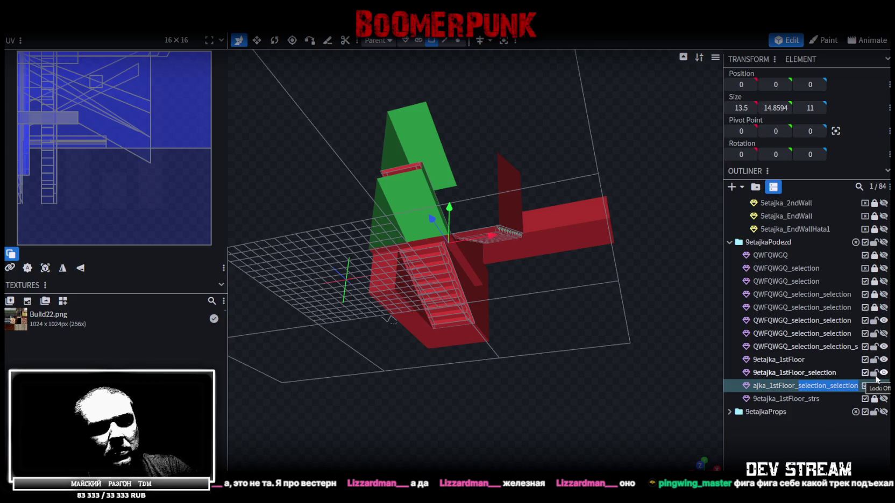
text(ы)
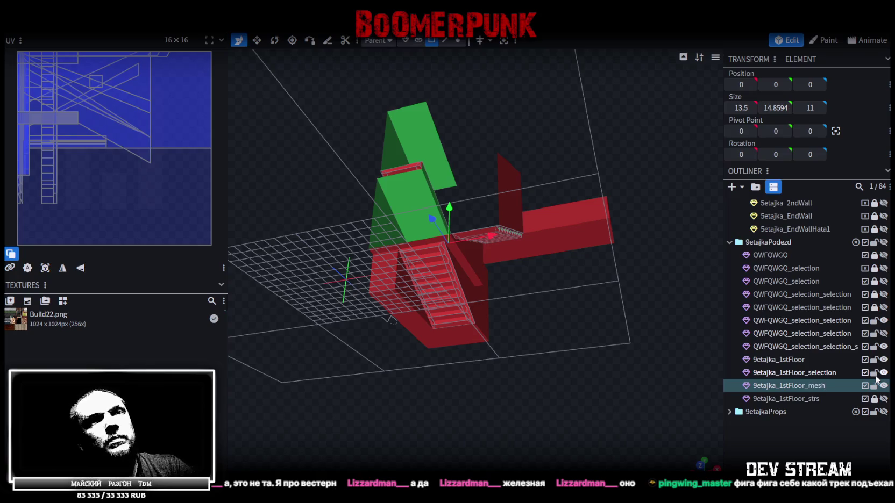
click(875, 386)
click(883, 385)
click(884, 385)
click(883, 385)
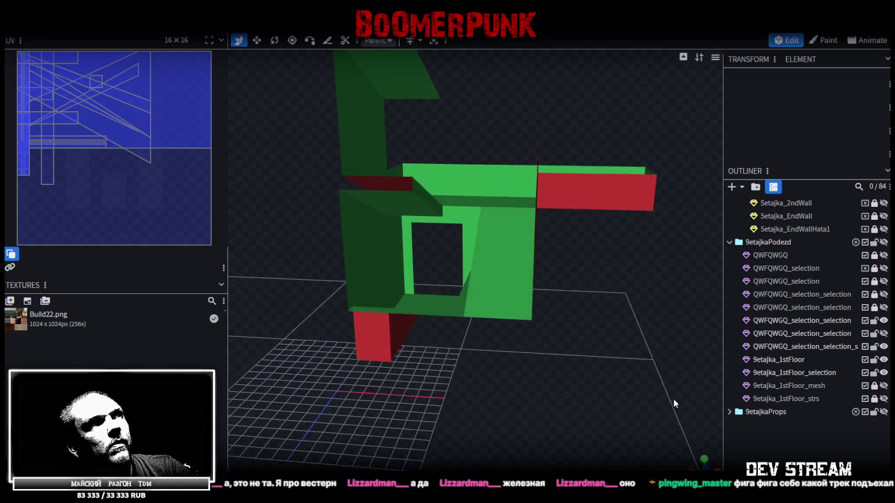
- Flick the floor slab's visibility off and on to check it
click(883, 374)
click(884, 373)
click(884, 373)
click(884, 373)
click(884, 373)
click(883, 373)
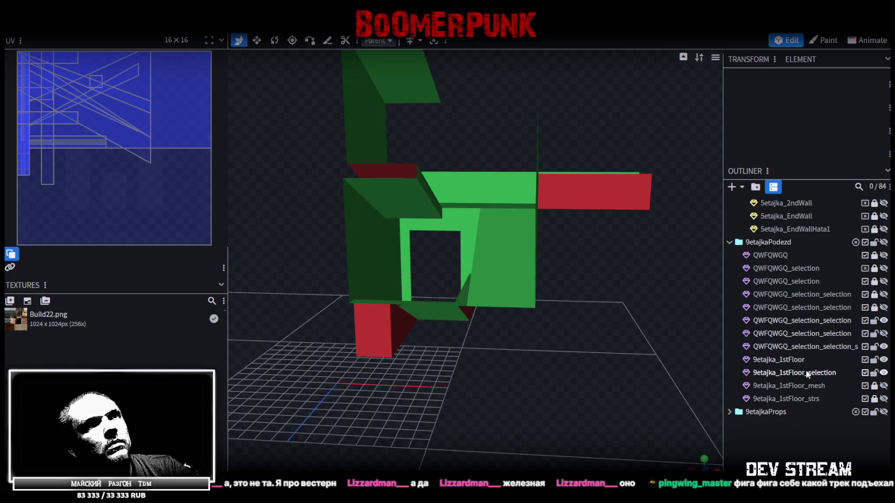
- Select both 9etajka_1stFloor_selection and 9etajka_1stFloor and bring up their actions menu
click(807, 373)
click(883, 360)
click(882, 360)
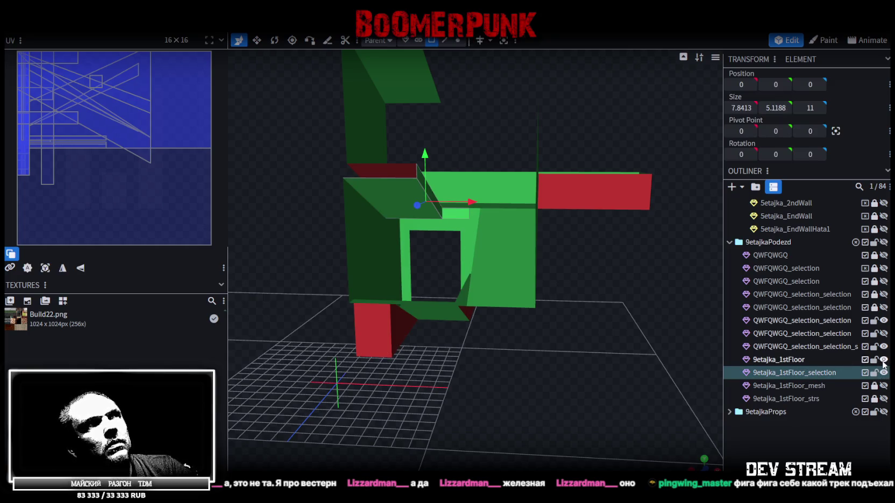
click(788, 360)
ctrl+click(788, 372)
right_click(789, 370)
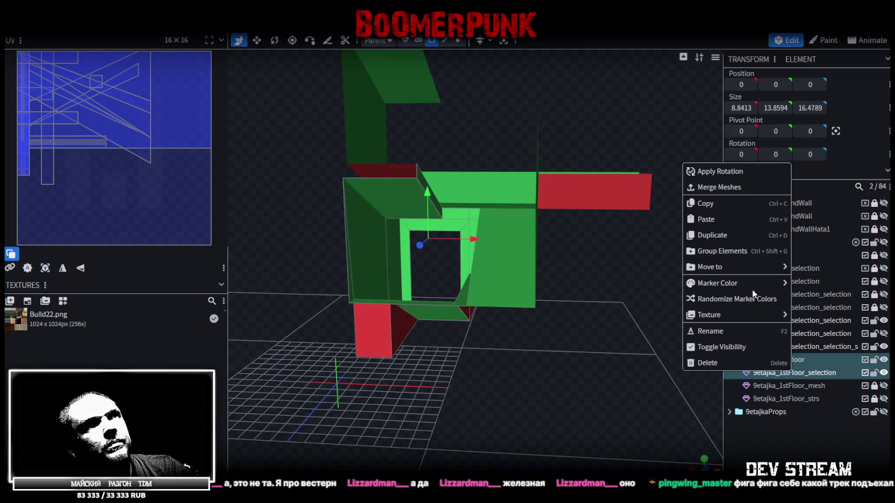
- Merge the two parts into one mesh and lower vertices so 4 overlapping ones weld
click(720, 187)
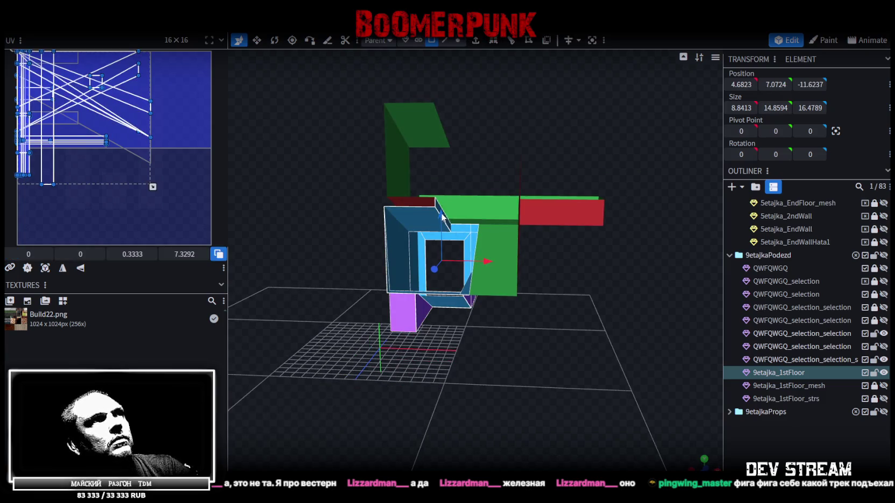
click(457, 41)
drag(441, 224, 441, 230)
click(441, 130)
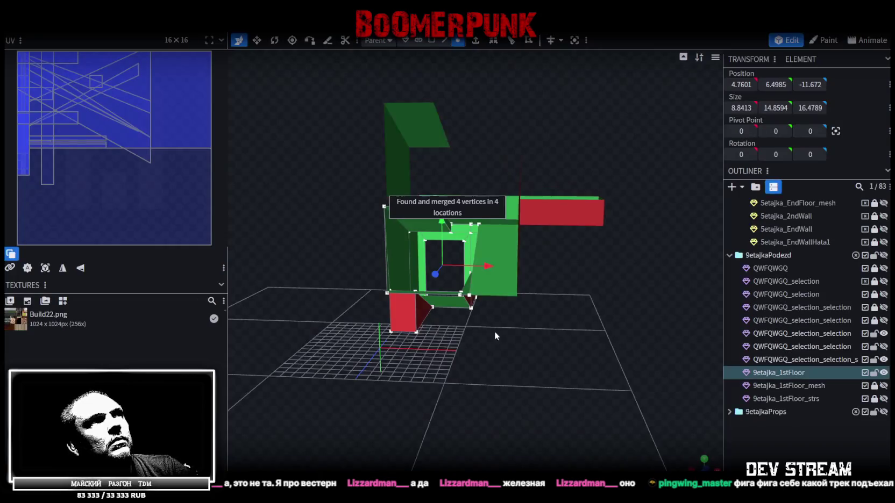
- Inspect the merged mesh and select the red box wall mesh
scroll(494, 331, up, 3)
drag(499, 388, 538, 372)
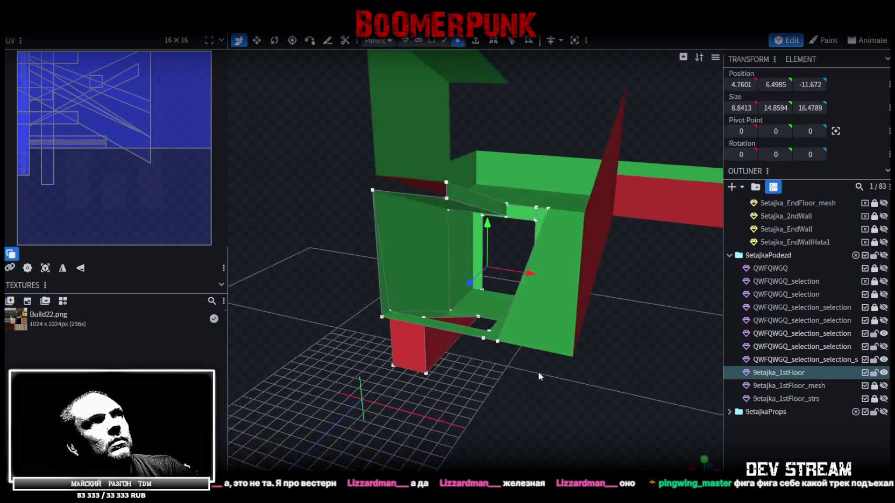
scroll(538, 372, down, 3)
drag(464, 376, 573, 259)
click(573, 259)
mouse_move(609, 224)
mouse_down()
mouse_move(571, 221)
mouse_move(698, 231)
mouse_move(573, 354)
mouse_move(556, 344)
mouse_move(542, 291)
mouse_up()
scroll(556, 344, up, 2)
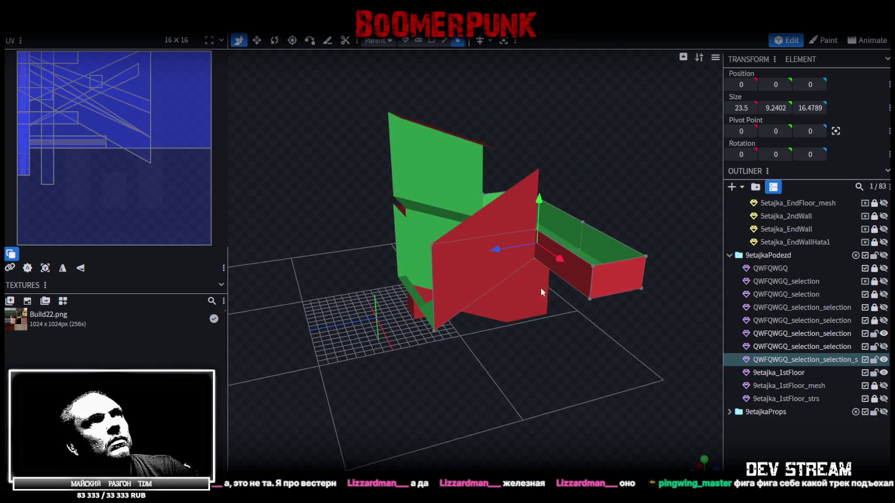
- Select the small red box beside the stairwell
click(533, 180)
drag(639, 173, 602, 178)
click(509, 203)
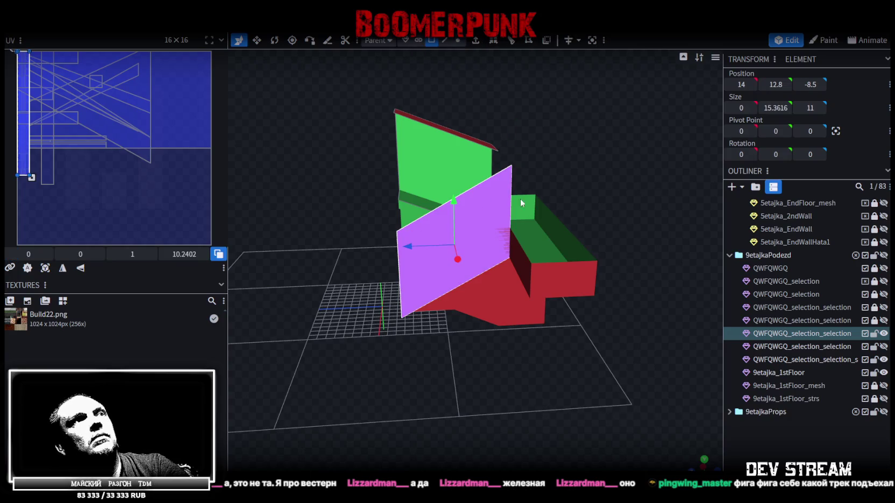
mouse_move(587, 195)
mouse_down()
mouse_move(527, 248)
mouse_move(568, 154)
mouse_move(486, 218)
mouse_up()
click(527, 249)
- Drag the box's top vertices up along Y to make it a much taller wall
click(459, 41)
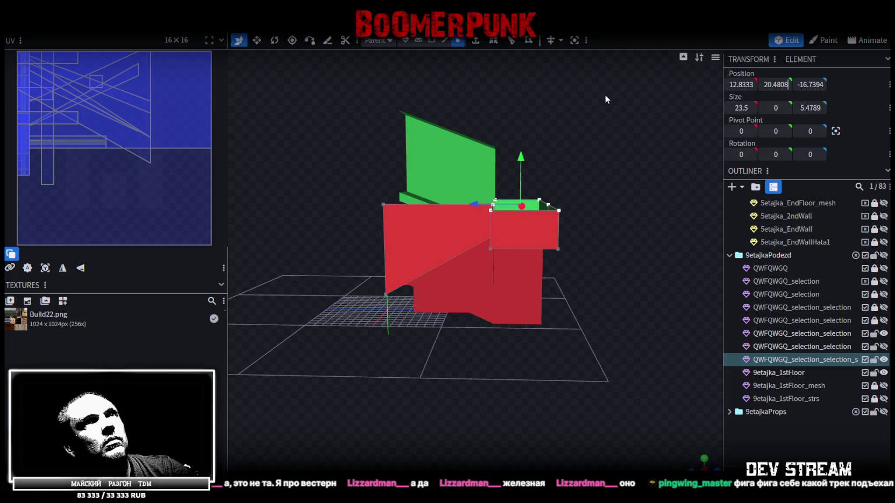
drag(521, 161, 545, 82)
mouse_move(454, 95)
mouse_down()
mouse_move(615, 173)
mouse_move(388, 291)
mouse_move(600, 263)
mouse_move(603, 309)
mouse_move(568, 389)
mouse_move(587, 404)
mouse_move(654, 391)
mouse_move(646, 376)
mouse_move(647, 408)
mouse_move(632, 409)
mouse_move(633, 386)
mouse_up()
scroll(632, 386, up, 2)
scroll(648, 379, up, 3)
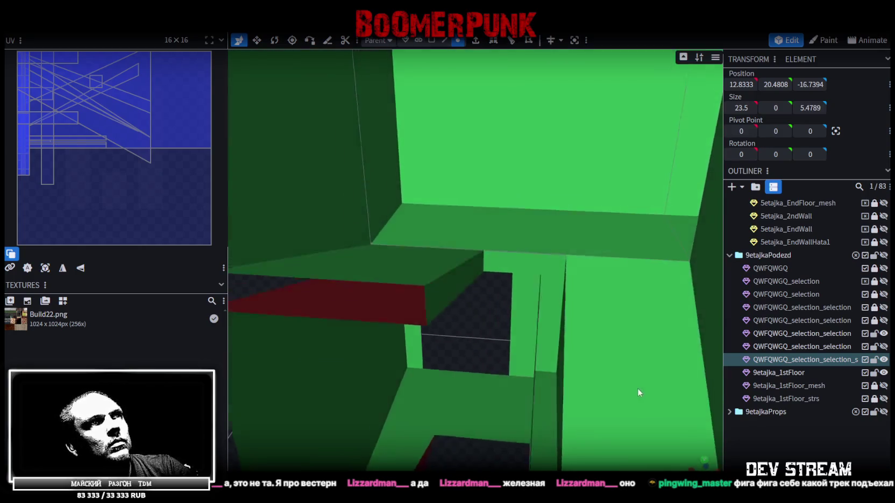
scroll(638, 388, up, 2)
scroll(623, 394, up, 1)
scroll(613, 392, down, 5)
mouse_move(579, 394)
mouse_down()
mouse_move(534, 407)
mouse_move(607, 407)
mouse_move(638, 383)
mouse_move(640, 361)
mouse_move(618, 344)
mouse_move(617, 324)
mouse_move(595, 348)
mouse_move(498, 371)
mouse_move(548, 336)
mouse_up()
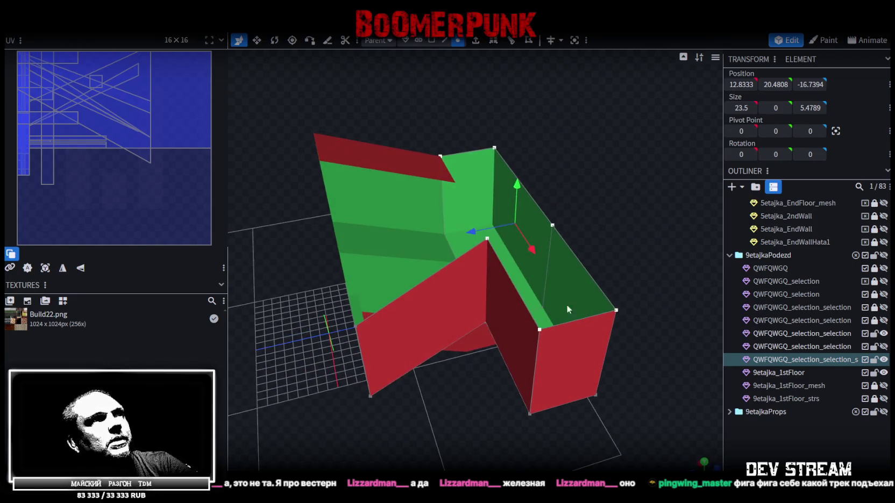
- In edge mode, select the green wall's edges and the green-red corner edge
click(444, 43)
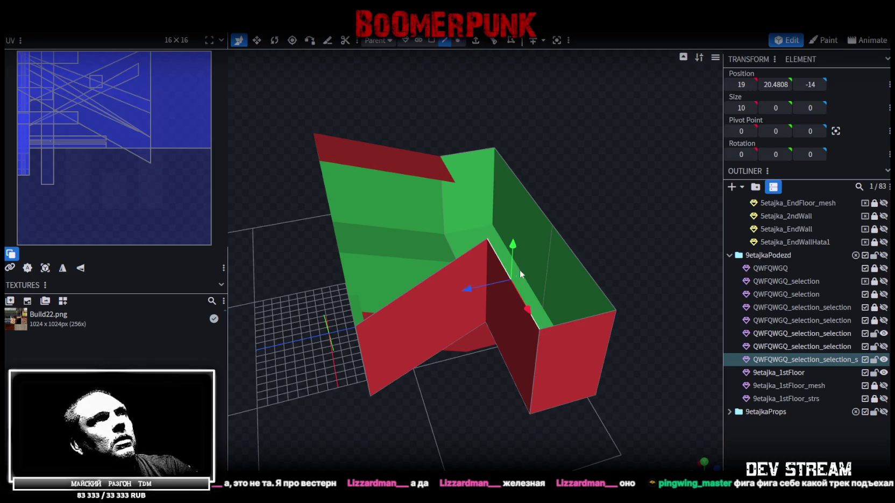
click(513, 222)
click(517, 229)
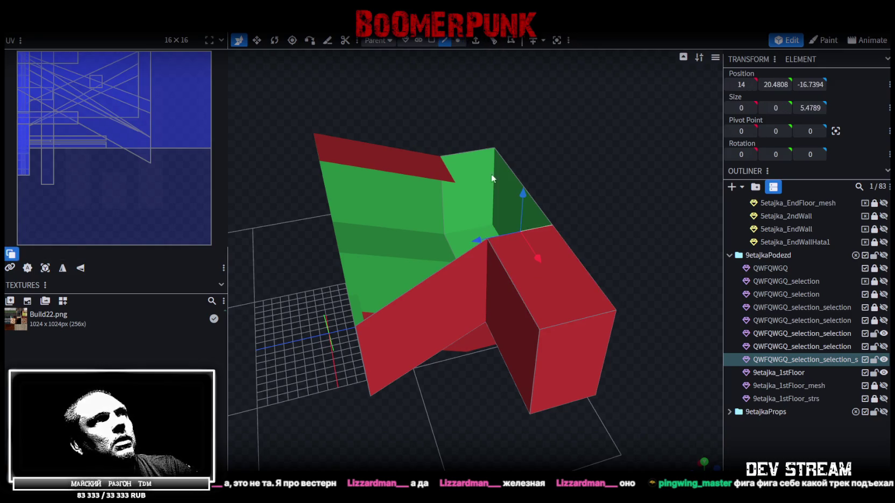
click(460, 154)
mouse_move(557, 149)
mouse_down()
mouse_move(645, 136)
mouse_move(664, 112)
mouse_move(646, 352)
mouse_move(573, 217)
mouse_up()
scroll(647, 352, down, 2)
scroll(652, 356, down, 2)
click(566, 209)
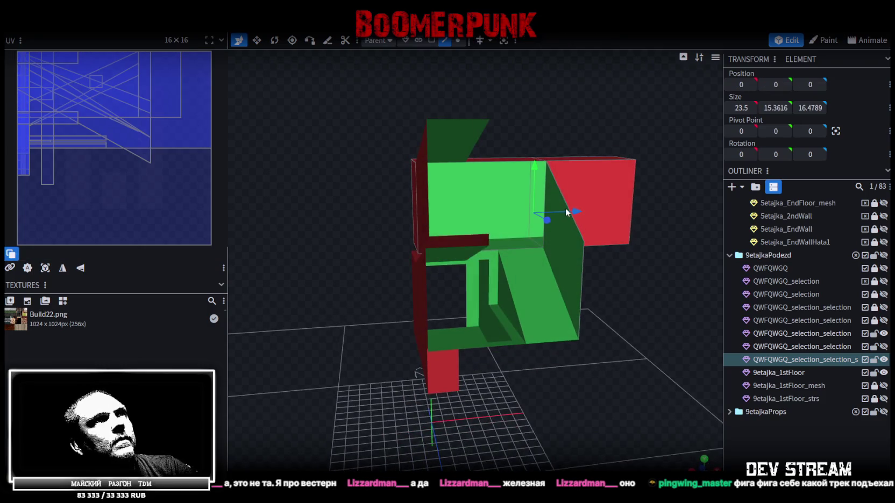
mouse_move(633, 273)
mouse_down()
mouse_move(617, 276)
mouse_move(620, 289)
mouse_up()
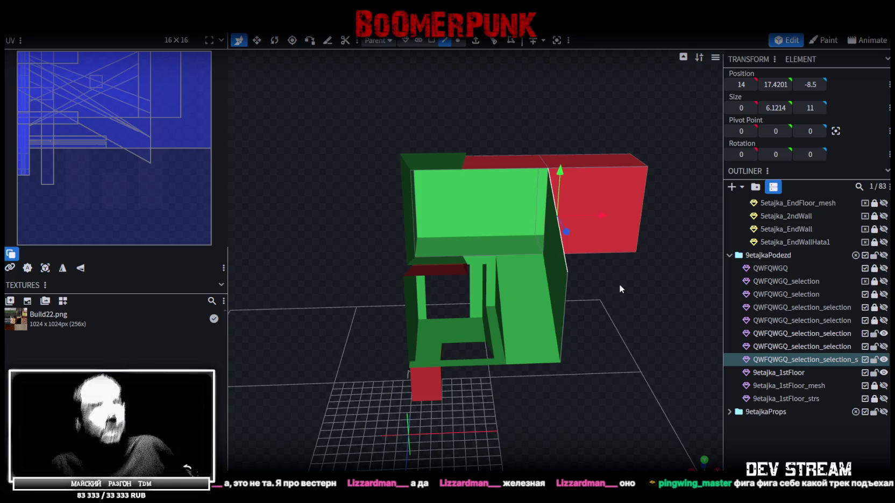
- Extrude the selected edge with direction X-
click(477, 42)
click(509, 464)
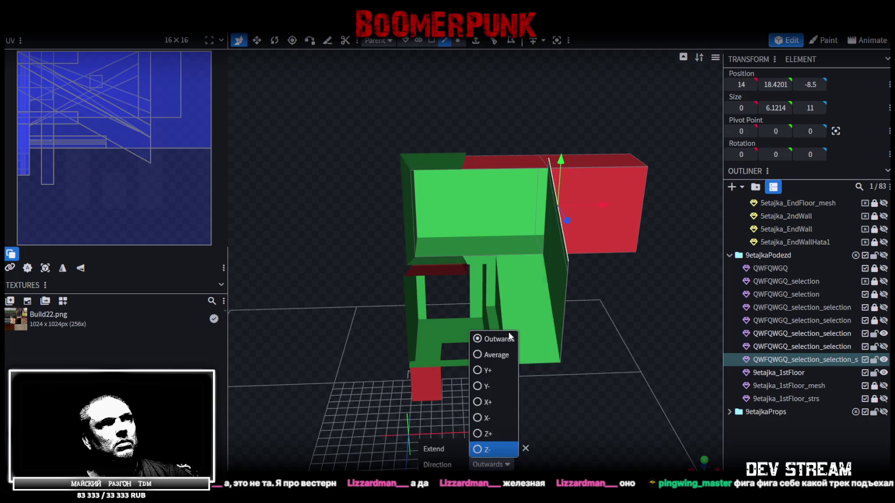
click(481, 418)
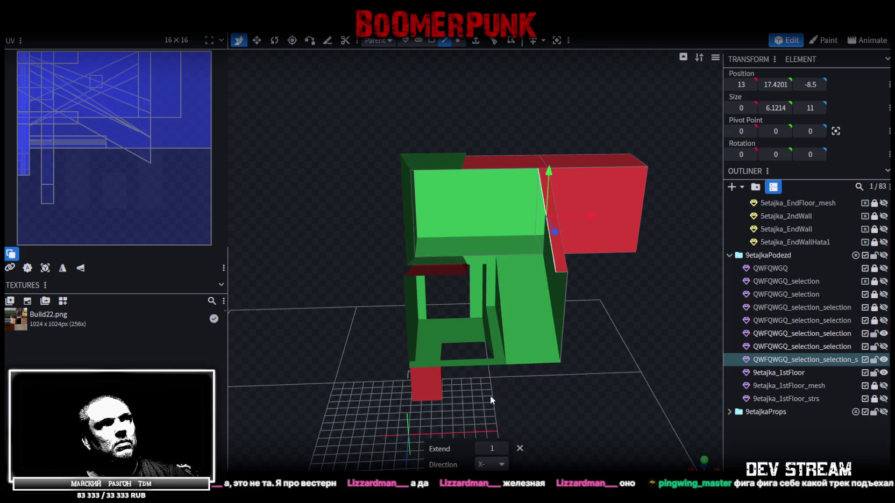
click(589, 215)
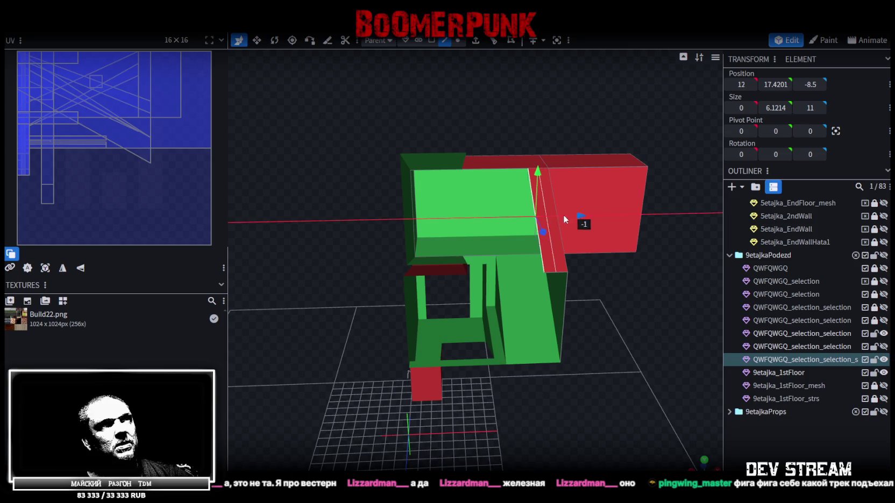
- Stretch the red wall leftward until Position X reads about 6.25
key(Right)
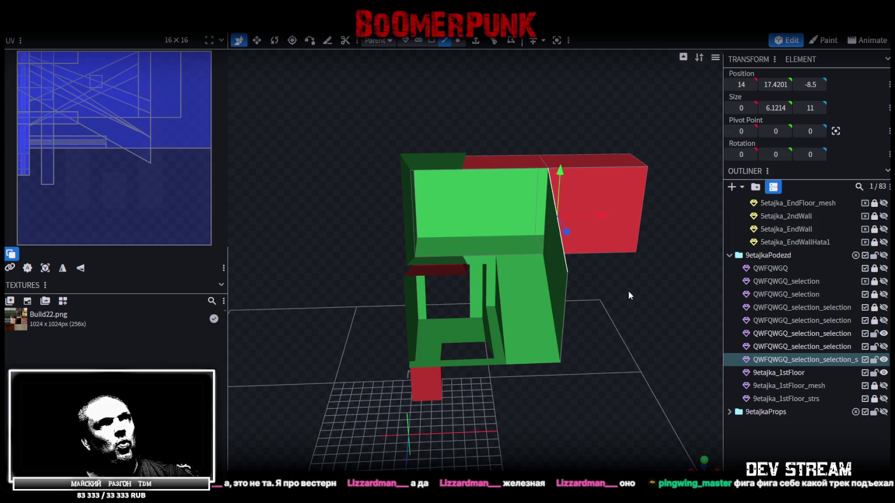
drag(627, 290, 636, 316)
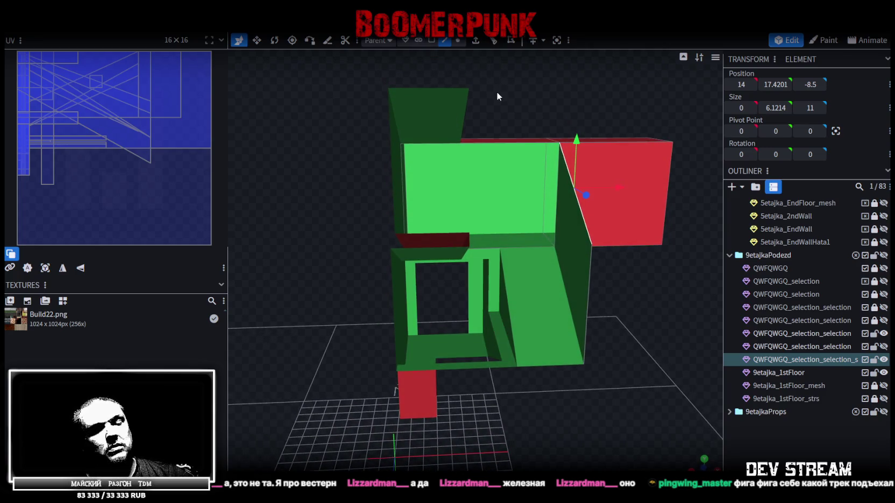
key(Left)
mouse_move(605, 188)
mouse_down()
mouse_move(506, 189)
mouse_move(517, 187)
mouse_up()
mouse_move(514, 105)
mouse_down()
mouse_move(459, 135)
mouse_move(510, 59)
mouse_move(545, 347)
mouse_move(563, 384)
mouse_move(482, 372)
mouse_move(467, 342)
mouse_move(499, 339)
mouse_move(314, 430)
mouse_move(551, 413)
mouse_move(515, 418)
mouse_move(509, 404)
mouse_up()
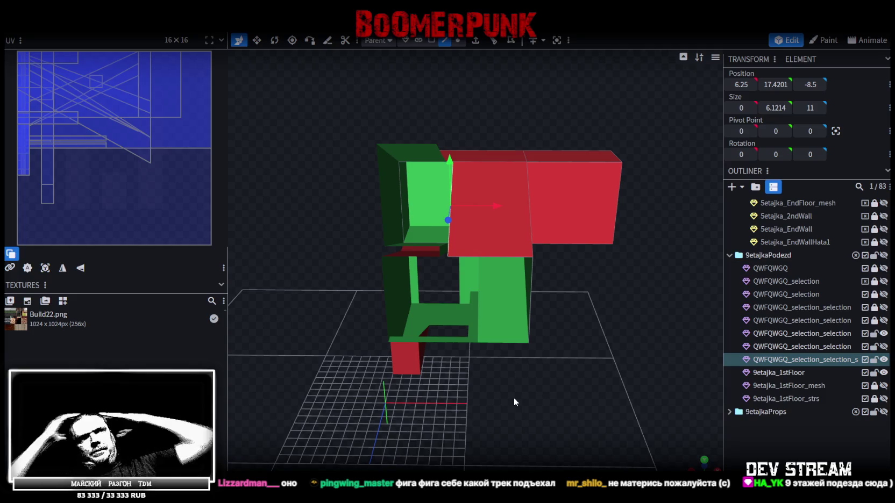
- Push the box's side face inward along X to about 19
mouse_move(646, 339)
mouse_down()
mouse_move(487, 339)
mouse_move(429, 75)
mouse_up()
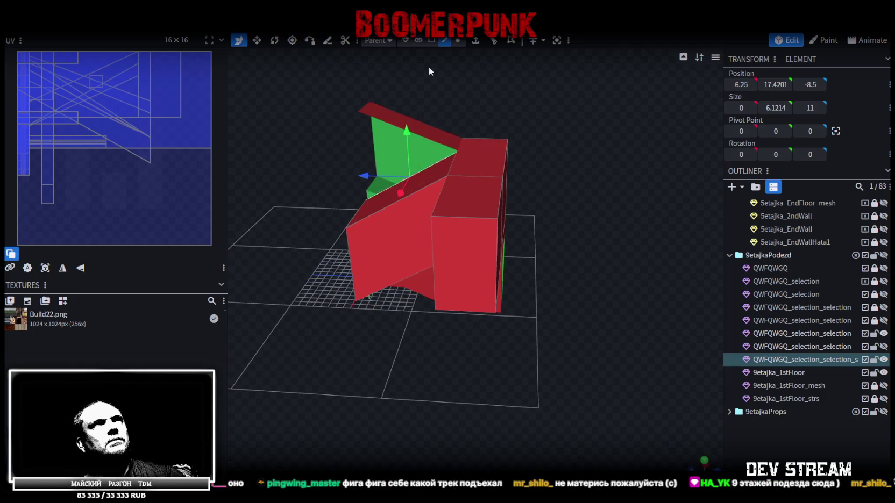
click(438, 44)
click(466, 252)
mouse_move(557, 303)
mouse_down()
mouse_move(458, 295)
mouse_move(410, 330)
mouse_move(457, 402)
mouse_move(442, 361)
mouse_up()
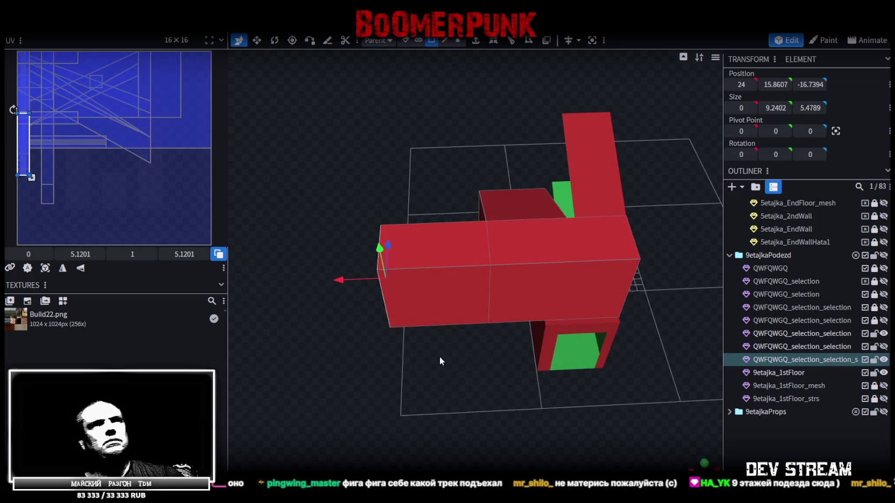
drag(341, 279, 396, 285)
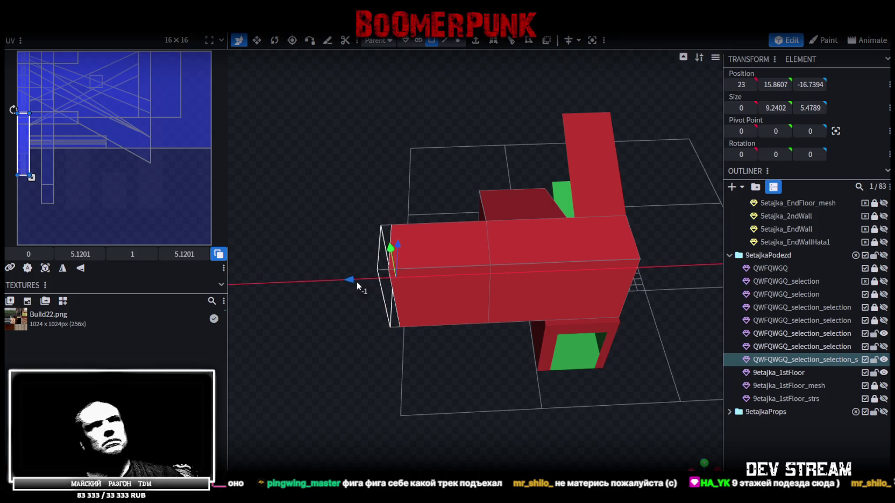
drag(395, 285, 385, 289)
mouse_move(306, 385)
mouse_down()
mouse_move(478, 367)
mouse_move(395, 350)
mouse_move(310, 356)
mouse_move(285, 369)
mouse_up()
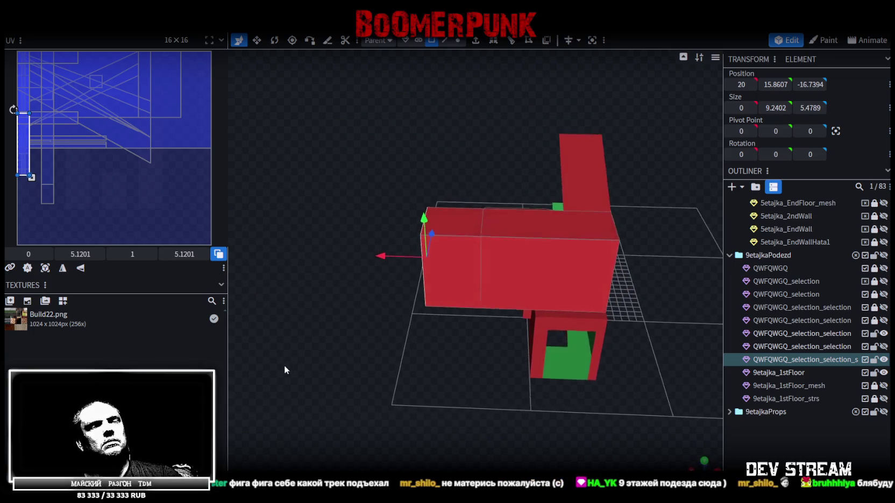
- Unhide the QWFQWGQ walls, move the panel to X 17.75, and save Build27.bbmodel
click(884, 268)
drag(333, 325, 339, 349)
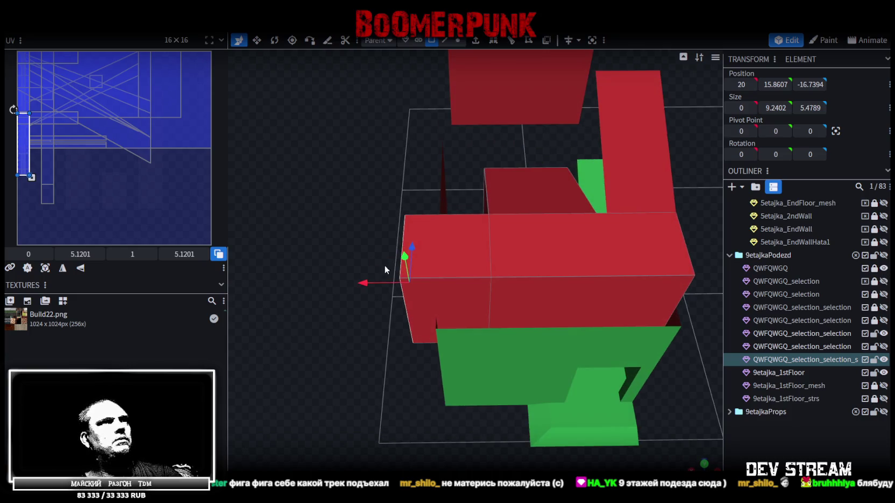
drag(369, 289, 396, 288)
mouse_move(353, 332)
mouse_down()
mouse_move(392, 338)
mouse_move(369, 357)
mouse_move(609, 309)
mouse_move(383, 312)
mouse_move(340, 357)
mouse_move(397, 359)
mouse_move(519, 331)
mouse_move(576, 334)
mouse_up()
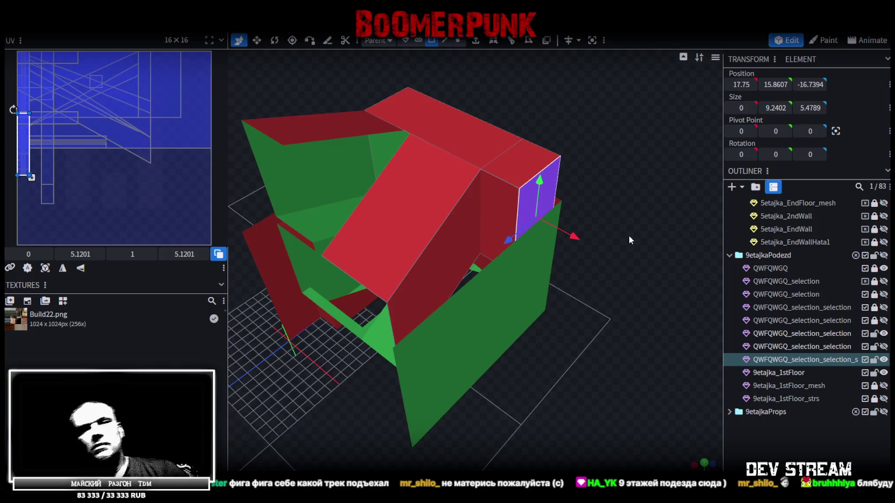
key(KP_1)
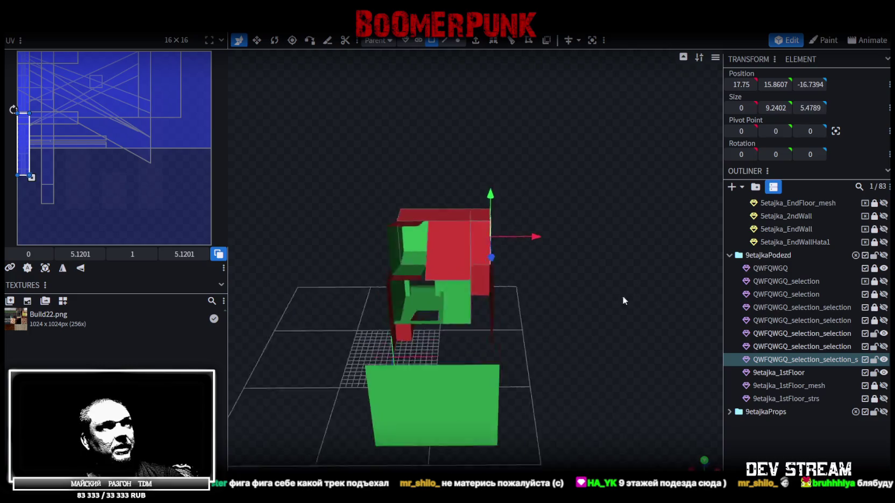
mouse_move(623, 295)
mouse_down()
mouse_move(639, 330)
mouse_move(568, 355)
mouse_move(535, 351)
mouse_up()
key(ctrl+s)
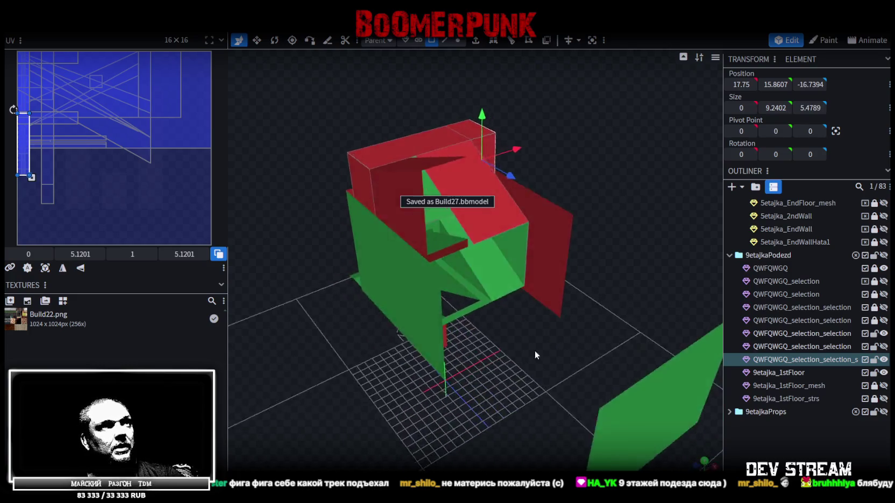
- Pick a couple of faces on the model, then clear the face selection
scroll(506, 274, up, 5)
click(505, 278)
mouse_move(500, 293)
mouse_down()
mouse_move(507, 387)
mouse_move(432, 250)
mouse_up()
shift+click(367, 207)
mouse_move(506, 387)
mouse_down()
mouse_move(499, 373)
mouse_move(778, 379)
mouse_up()
click(501, 367)
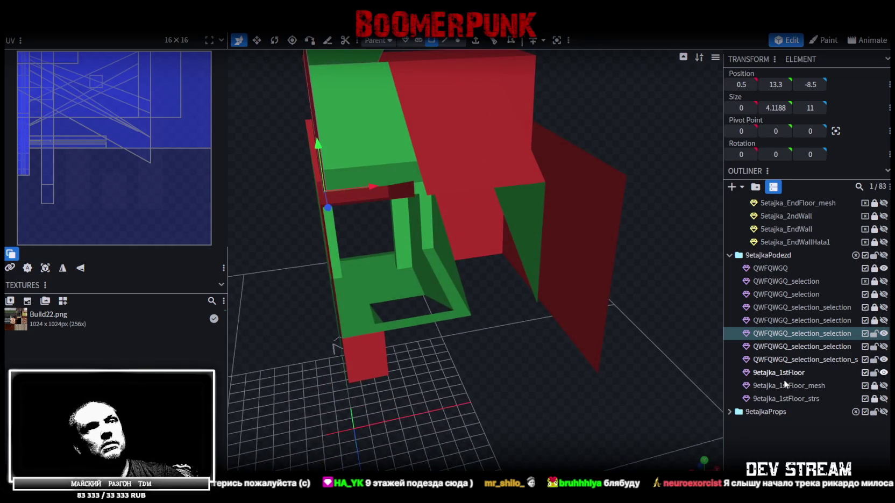
- Show 9etajka_1stFloor_mesh, hide the 9etajka_1stFloor_strs ramp, and lock 9etajka_1stFloor
click(883, 386)
click(884, 398)
click(884, 399)
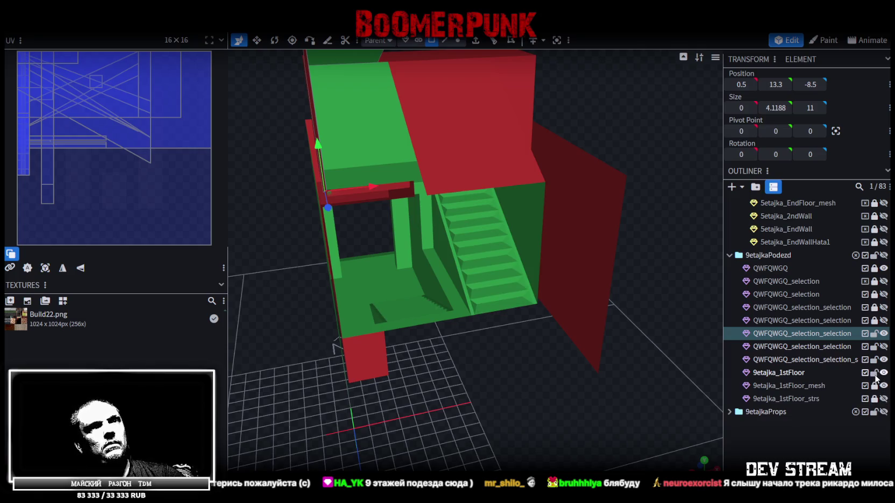
click(875, 373)
mouse_move(581, 351)
mouse_down()
mouse_move(478, 344)
mouse_move(535, 340)
mouse_move(351, 349)
mouse_move(458, 348)
mouse_move(806, 302)
mouse_up()
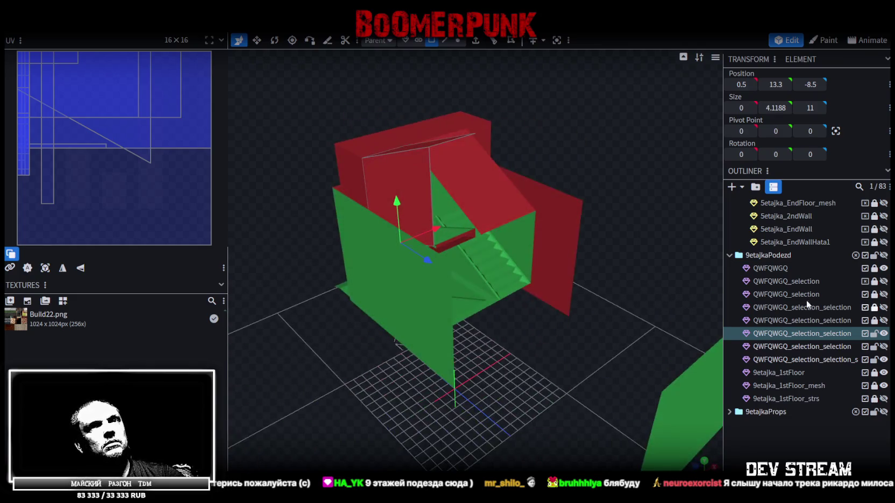
- Hide the QWFQWGQ wall, save the model, and select the 9etajka_1stFloor_mesh stairs
click(883, 268)
mouse_move(598, 336)
mouse_down()
mouse_move(528, 324)
mouse_move(619, 290)
mouse_move(512, 235)
mouse_move(575, 269)
mouse_move(601, 259)
mouse_move(564, 269)
mouse_move(581, 301)
mouse_move(580, 273)
mouse_move(599, 266)
mouse_move(415, 57)
mouse_up()
key(ctrl+s)
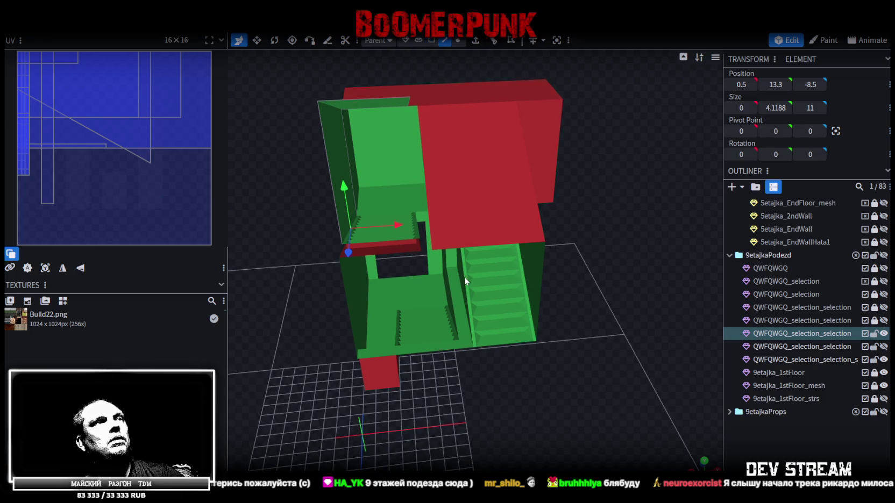
drag(464, 277, 600, 217)
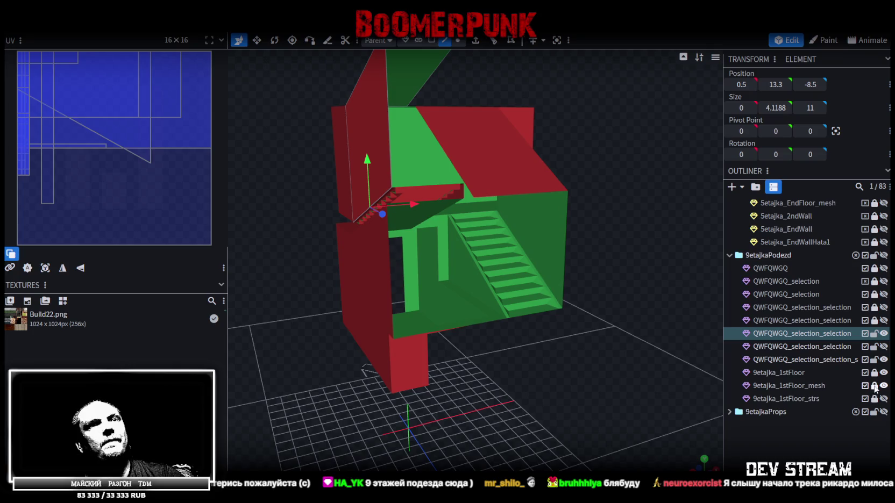
click(814, 385)
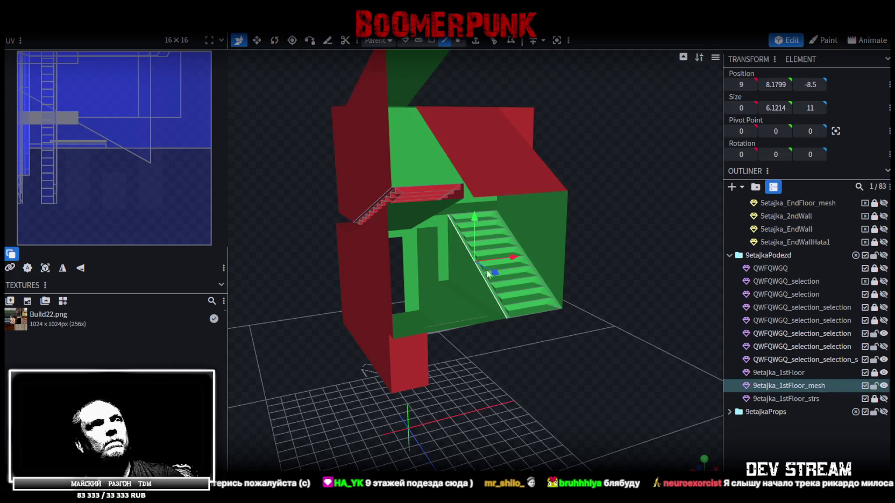
- Move the upper panel to X 9, placing it at 9, 17.4201, -8.5 beside the stair flights
click(436, 144)
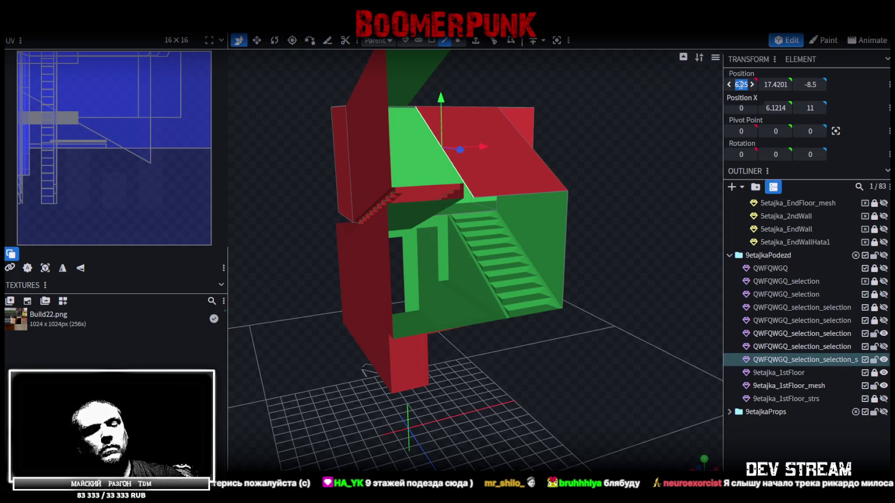
drag(740, 85, 740, 84)
text(9)
mouse_move(572, 147)
mouse_down()
mouse_move(539, 258)
mouse_move(575, 243)
mouse_move(566, 199)
mouse_move(544, 170)
mouse_move(542, 181)
mouse_move(562, 314)
mouse_move(541, 327)
mouse_move(576, 326)
mouse_move(559, 325)
mouse_move(564, 317)
mouse_move(553, 306)
mouse_move(563, 316)
mouse_up()
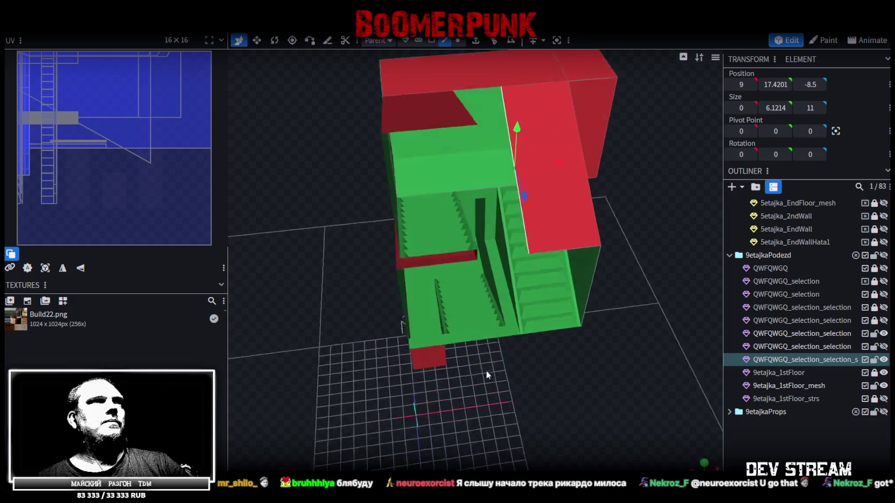
scroll(486, 371, up, 5)
mouse_move(498, 355)
mouse_down()
mouse_move(687, 388)
mouse_move(564, 395)
mouse_up()
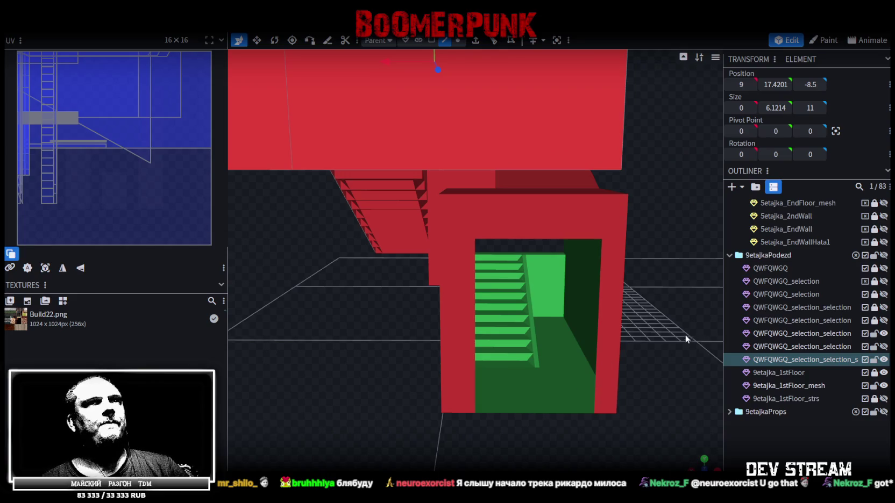
scroll(680, 330, down, 5)
mouse_move(674, 316)
mouse_down()
mouse_move(644, 327)
mouse_move(687, 319)
mouse_move(459, 381)
mouse_move(400, 365)
mouse_move(372, 375)
mouse_move(436, 356)
mouse_move(371, 344)
mouse_move(418, 357)
mouse_move(401, 357)
mouse_move(407, 453)
mouse_move(408, 322)
mouse_move(408, 371)
mouse_up()
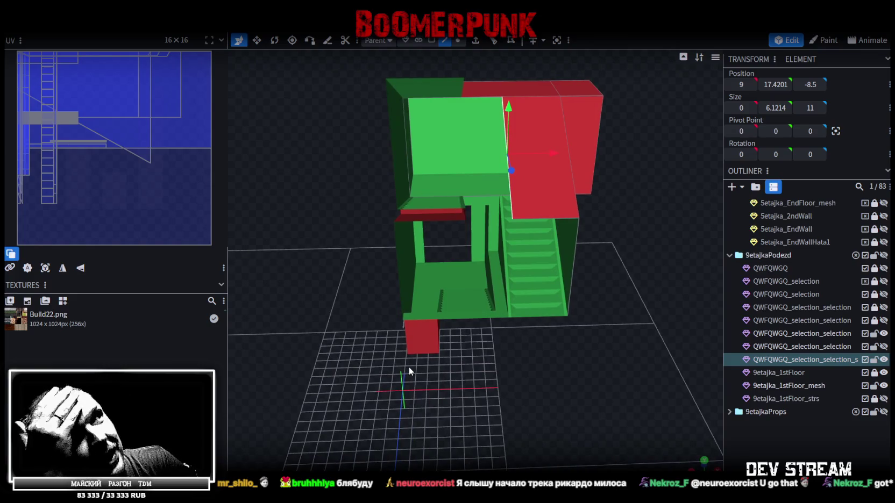
drag(494, 338, 530, 451)
mouse_move(480, 303)
mouse_down()
mouse_move(577, 394)
mouse_move(565, 401)
mouse_move(576, 349)
mouse_move(435, 321)
mouse_move(493, 444)
mouse_move(437, 267)
mouse_up()
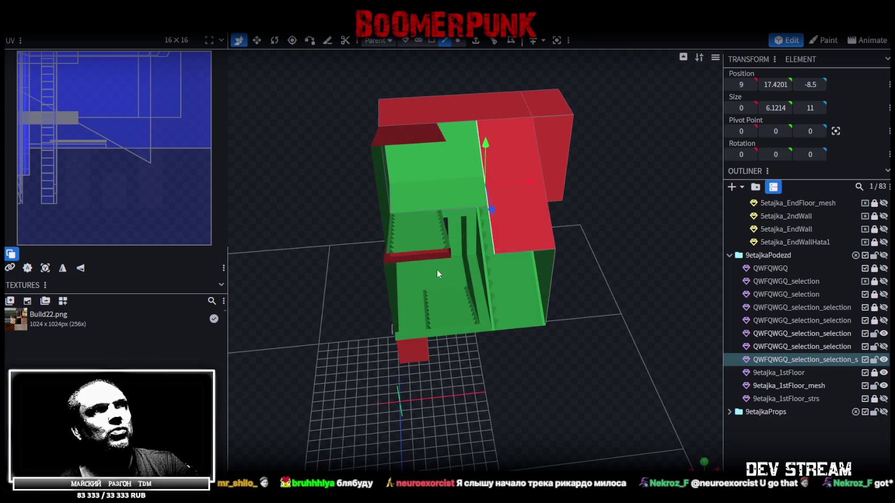
drag(448, 284, 466, 265)
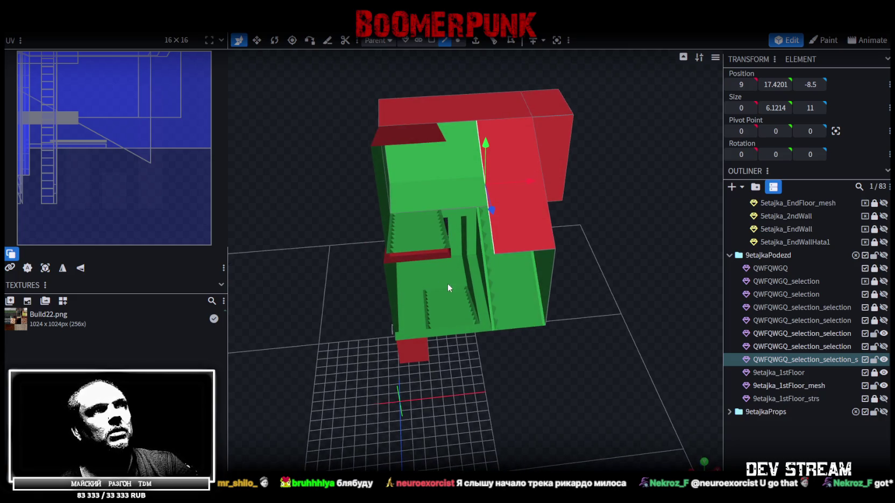
mouse_move(498, 404)
mouse_down()
mouse_move(497, 444)
mouse_move(512, 375)
mouse_move(500, 293)
mouse_up()
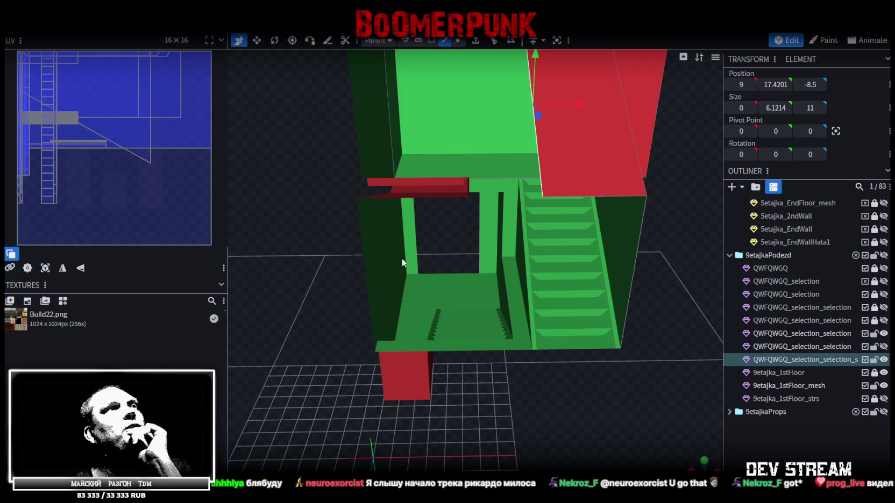
mouse_move(407, 293)
mouse_down()
mouse_move(503, 452)
mouse_move(498, 277)
mouse_up()
mouse_move(501, 361)
mouse_down()
mouse_move(512, 445)
mouse_move(541, 428)
mouse_move(533, 418)
mouse_up()
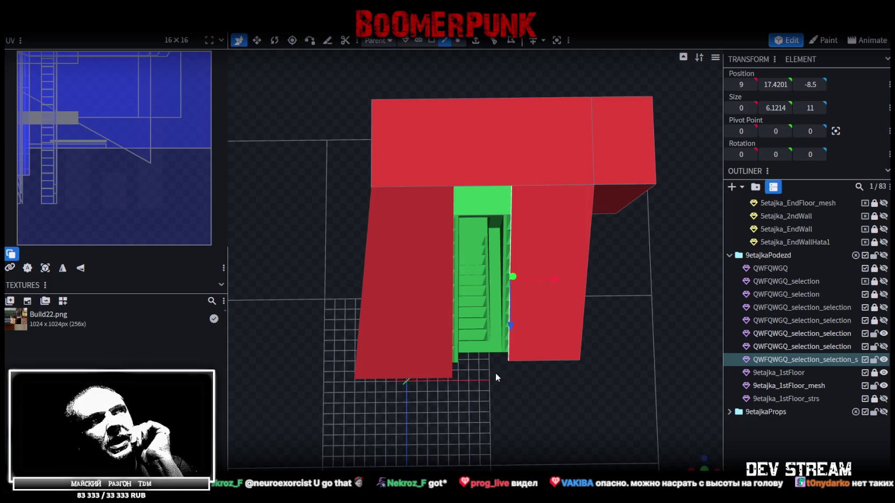
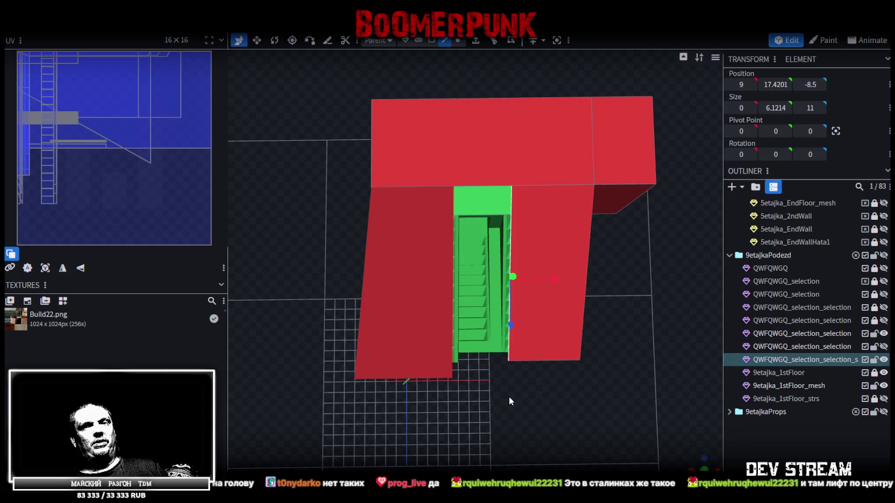
- Orbit to face the entrance frame and select the first-floor stair piece
mouse_move(508, 396)
mouse_down()
mouse_move(551, 407)
mouse_move(565, 345)
mouse_move(561, 312)
mouse_move(552, 310)
mouse_move(542, 328)
mouse_move(561, 338)
mouse_up()
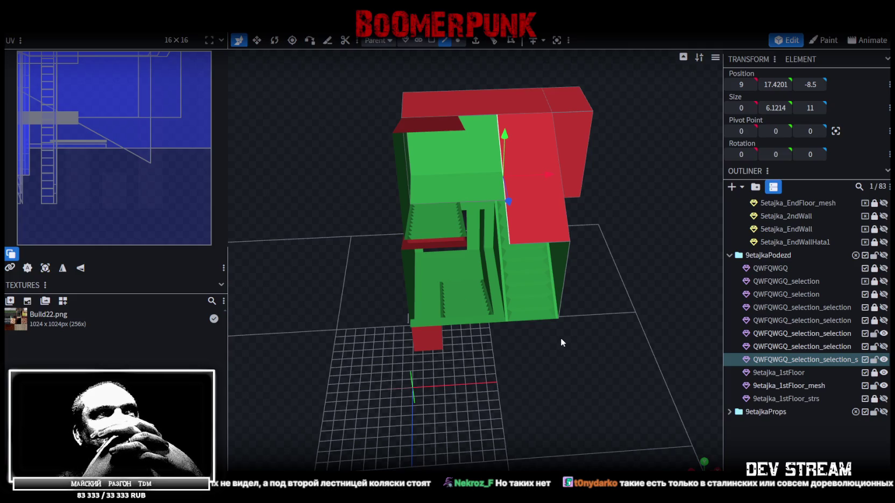
scroll(368, 304, up, 3)
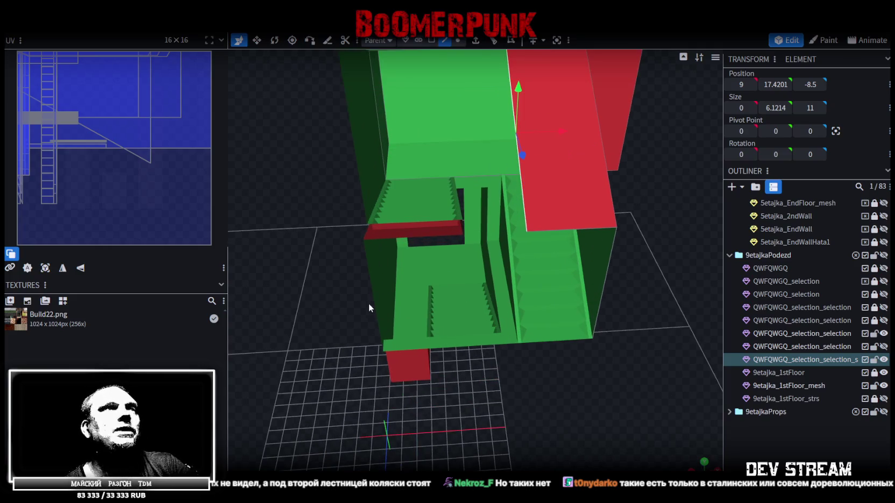
drag(420, 323, 515, 401)
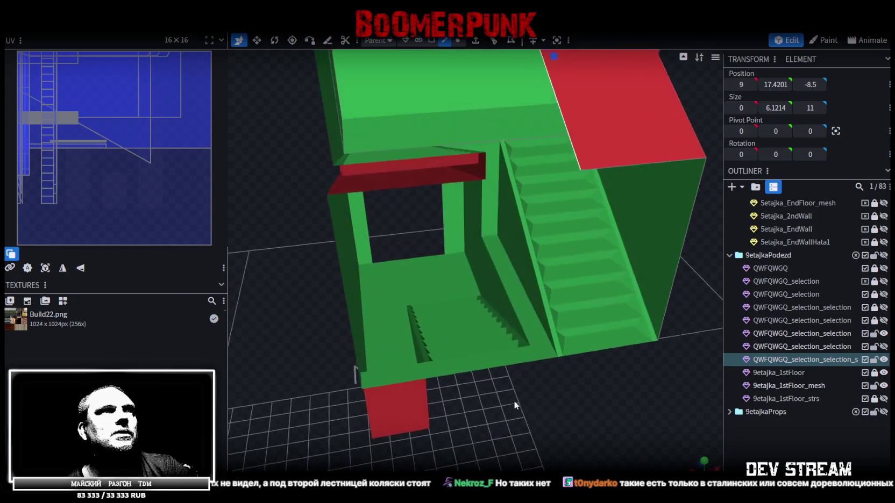
click(436, 339)
mouse_move(435, 340)
mouse_down()
mouse_move(449, 386)
mouse_move(605, 362)
mouse_move(594, 325)
mouse_move(528, 267)
mouse_move(492, 262)
mouse_up()
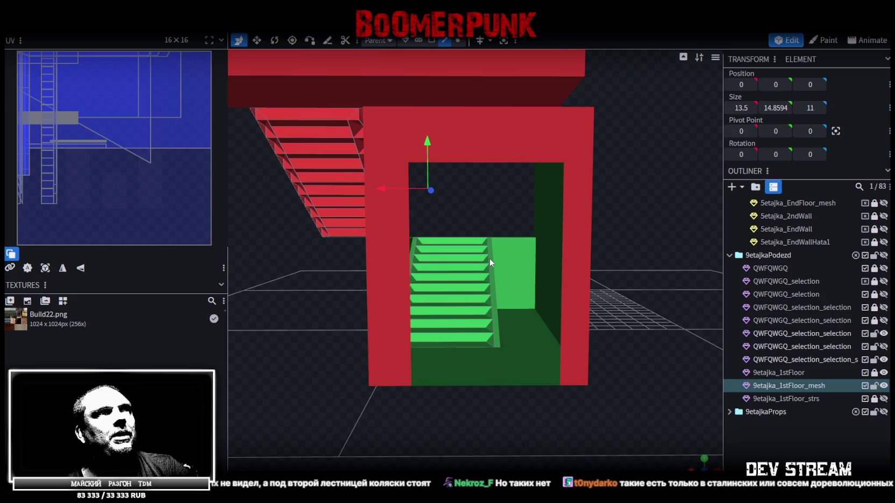
click(489, 258)
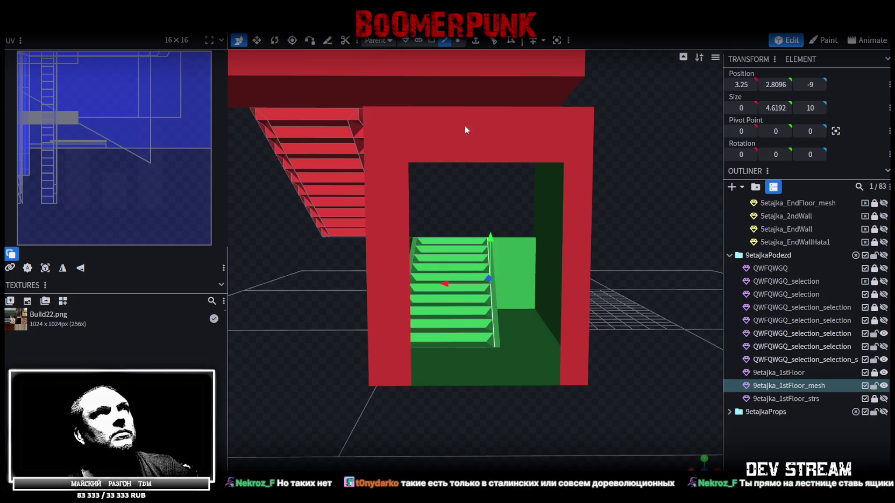
- Box-select the stair flight's faces and shift them about 3 units along X, nudging slightly further
click(432, 43)
mouse_move(490, 371)
mouse_down()
mouse_move(485, 385)
mouse_move(374, 246)
mouse_move(375, 226)
mouse_up()
drag(406, 278, 459, 280)
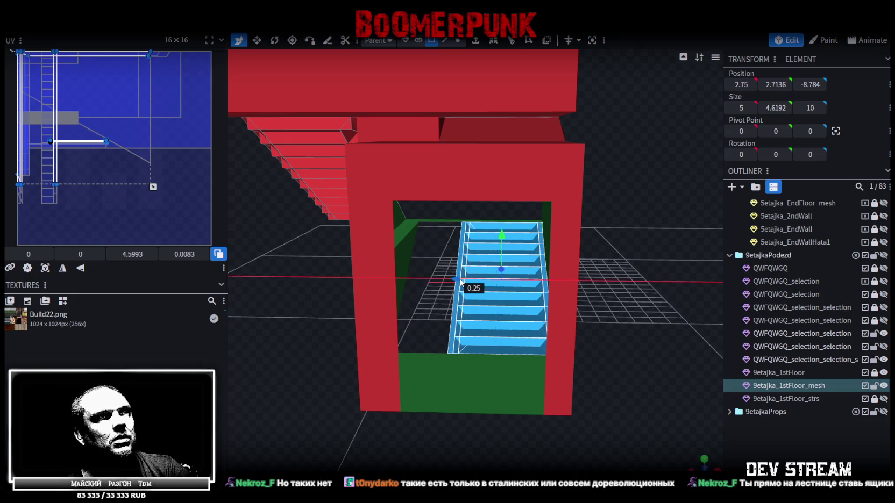
scroll(591, 298, up, 2)
scroll(594, 297, up, 3)
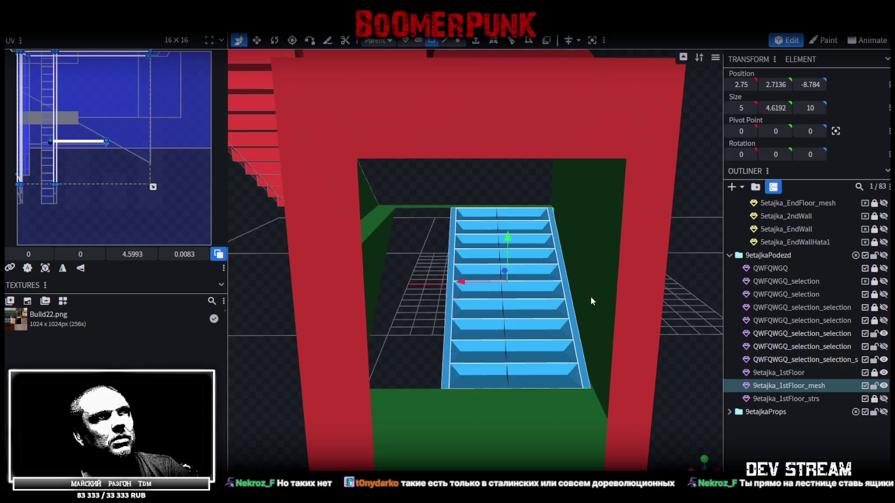
drag(460, 282, 467, 285)
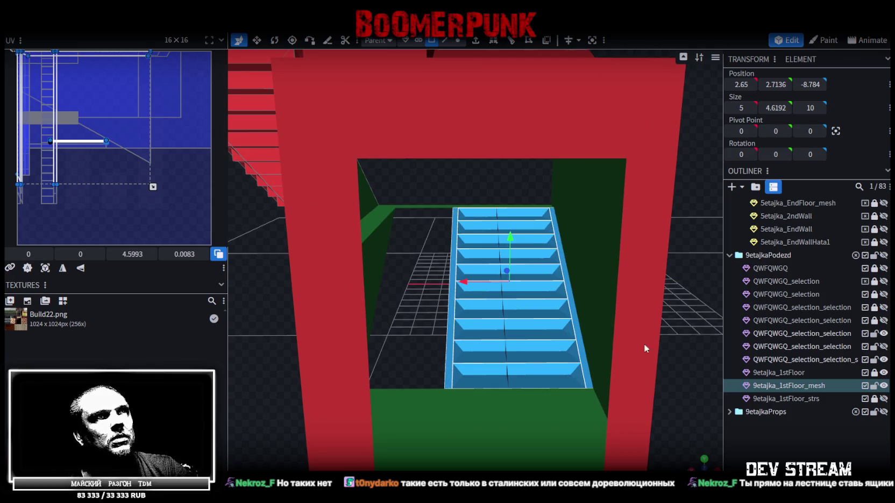
- Orbit to face the doorway and select the wall block beneath the landing
mouse_move(673, 341)
mouse_down()
mouse_move(404, 327)
mouse_move(399, 340)
mouse_move(397, 328)
mouse_up()
mouse_move(417, 358)
mouse_down()
mouse_move(477, 437)
mouse_move(495, 437)
mouse_up()
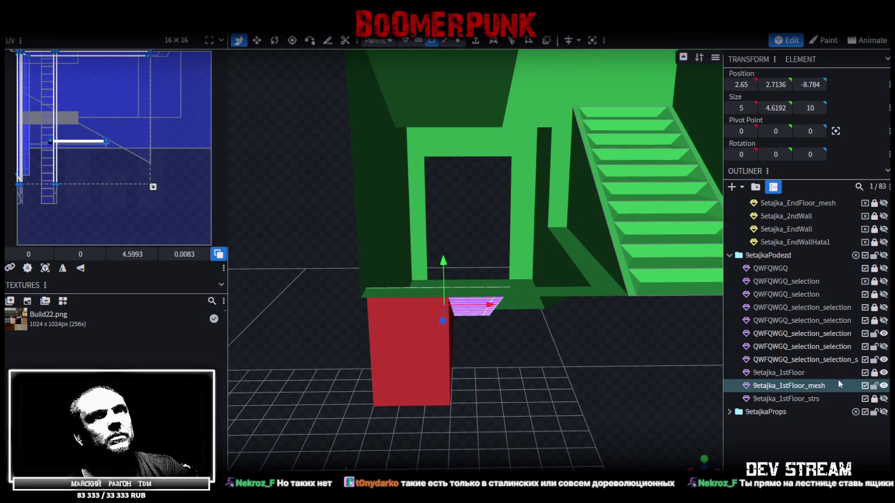
click(786, 372)
mouse_move(562, 381)
mouse_down()
mouse_move(385, 362)
mouse_move(510, 388)
mouse_move(498, 338)
mouse_up()
click(436, 320)
mouse_move(437, 320)
mouse_down()
mouse_move(512, 363)
mouse_move(510, 351)
mouse_move(520, 393)
mouse_move(513, 361)
mouse_move(416, 331)
mouse_move(394, 402)
mouse_move(370, 427)
mouse_move(399, 448)
mouse_move(406, 438)
mouse_move(392, 436)
mouse_move(396, 443)
mouse_move(412, 420)
mouse_move(543, 410)
mouse_up()
click(416, 330)
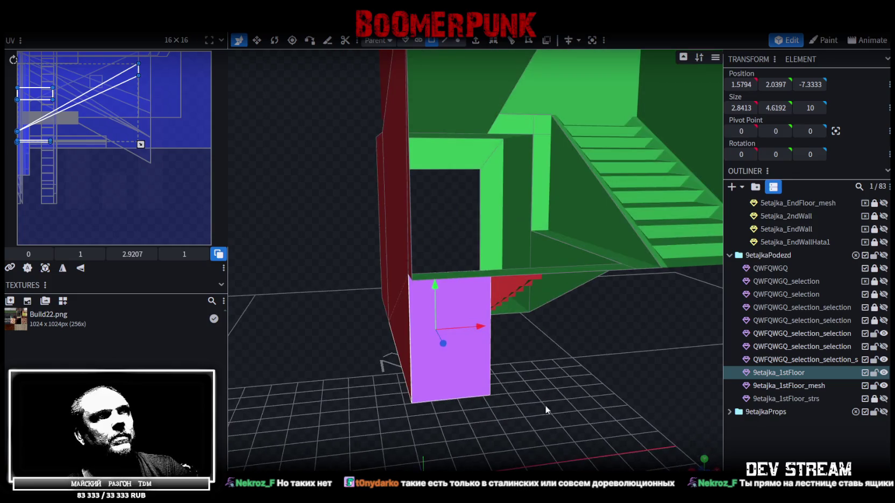
- Copy the wall faces, paste as mesh, move the copy about 5 units along X, and merge vertices
key(ctrl+c)
right_click(533, 403)
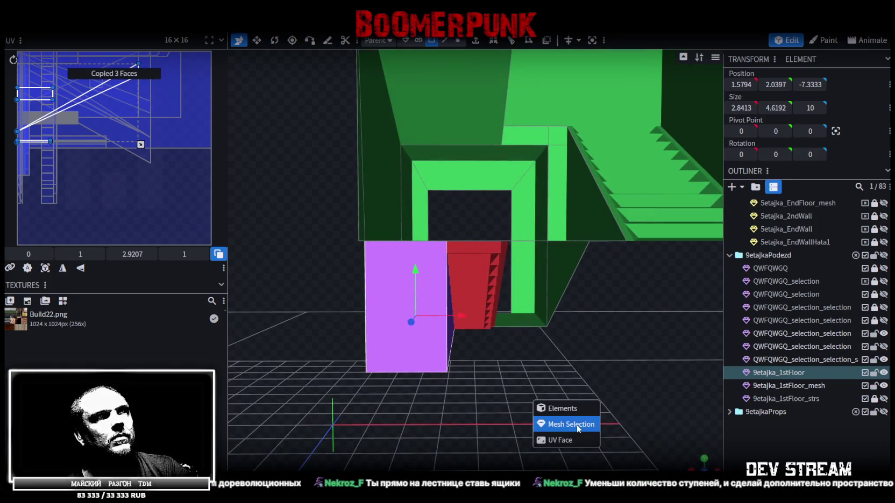
click(554, 424)
mouse_move(461, 321)
mouse_down()
mouse_move(600, 330)
mouse_move(648, 376)
mouse_move(648, 411)
mouse_move(613, 409)
mouse_up()
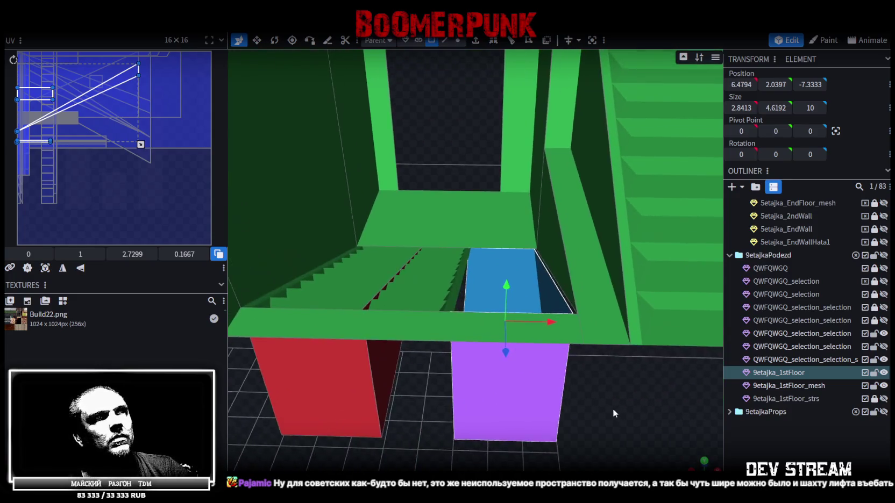
scroll(632, 426, up, 3)
drag(577, 344, 581, 344)
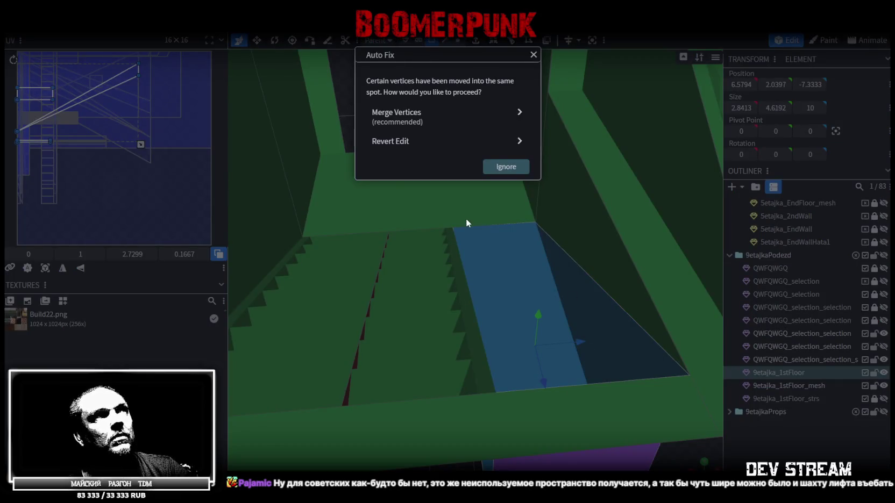
click(436, 122)
- Orbit and zoom around the building to inspect the stair opening and left wall under the landing
mouse_move(436, 124)
mouse_down()
mouse_move(569, 380)
mouse_move(621, 375)
mouse_move(631, 363)
mouse_move(523, 286)
mouse_move(666, 357)
mouse_move(614, 355)
mouse_move(619, 373)
mouse_move(636, 380)
mouse_move(591, 394)
mouse_move(562, 351)
mouse_up()
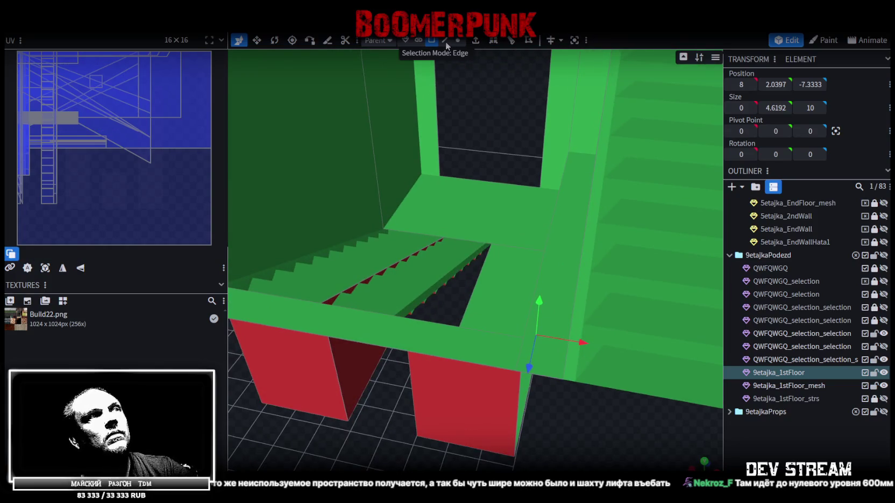
mouse_move(333, 419)
mouse_down()
mouse_move(404, 381)
mouse_move(452, 397)
mouse_move(446, 388)
mouse_move(414, 396)
mouse_move(409, 373)
mouse_up()
click(387, 287)
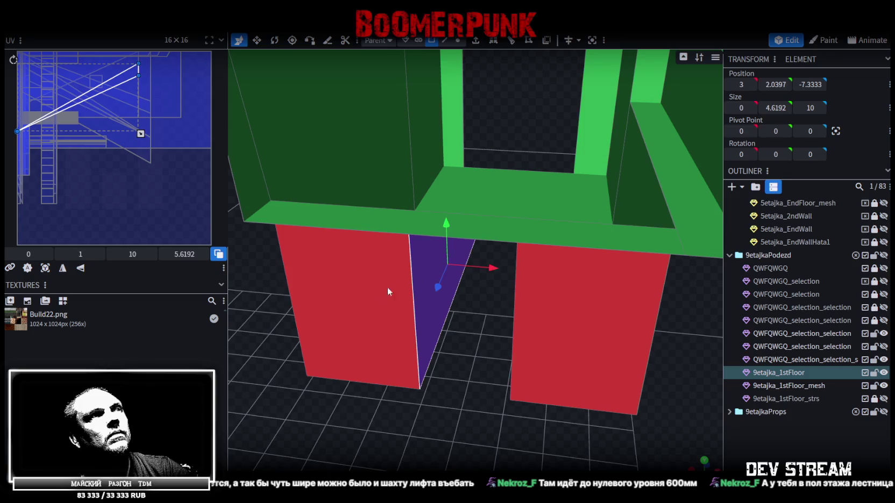
drag(388, 287, 380, 387)
scroll(567, 356, down, 5)
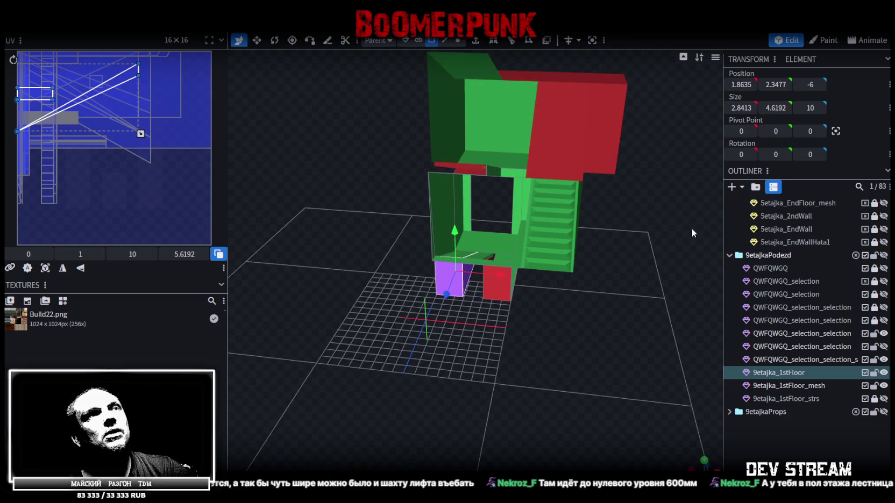
drag(651, 237, 566, 339)
scroll(571, 345, up, 5)
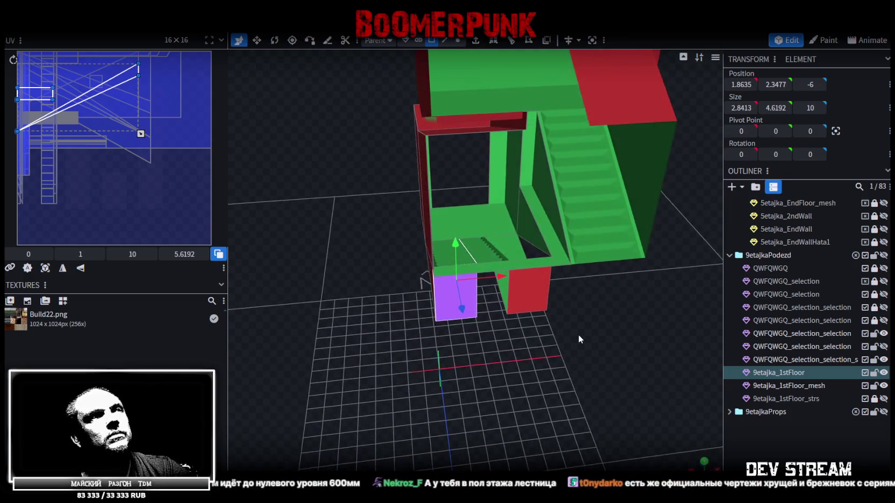
scroll(571, 324, up, 3)
scroll(568, 315, down, 3)
mouse_move(568, 315)
mouse_down()
mouse_move(561, 330)
mouse_move(562, 321)
mouse_move(615, 323)
mouse_up()
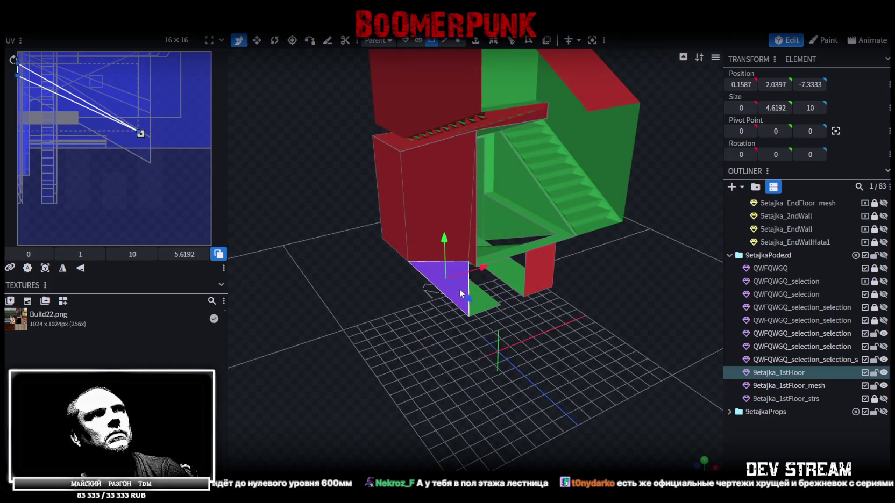
- Select the green floor plane and a vestibule wall face around the stair structure
click(511, 314)
mouse_move(518, 318)
mouse_down()
mouse_move(489, 319)
mouse_move(533, 296)
mouse_up()
scroll(489, 320, up, 5)
click(487, 177)
mouse_move(489, 182)
mouse_down()
mouse_move(420, 329)
mouse_move(390, 328)
mouse_up()
click(458, 42)
scroll(402, 224, up, 3)
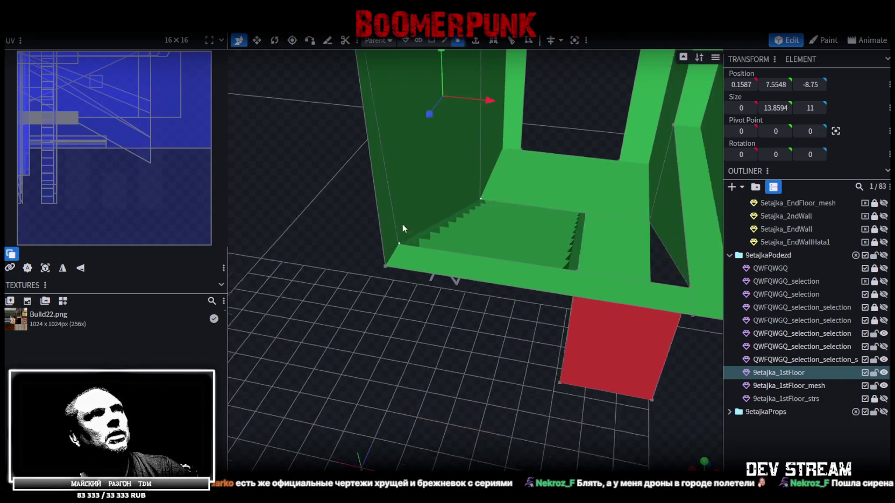
- Merge the two selected corner vertices of the wall into one
click(376, 266)
shift+click(389, 242)
right_click(390, 242)
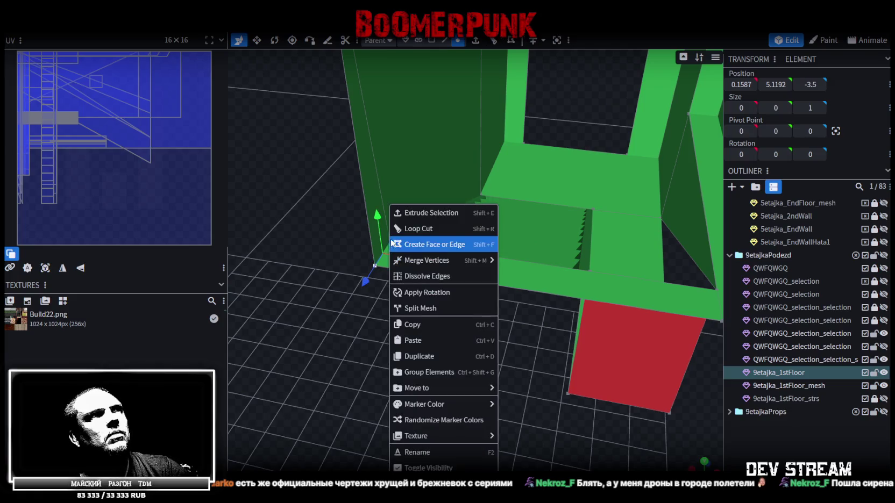
click(516, 261)
mouse_move(442, 300)
mouse_down()
mouse_move(398, 325)
mouse_move(390, 311)
mouse_move(381, 320)
mouse_move(412, 192)
mouse_up()
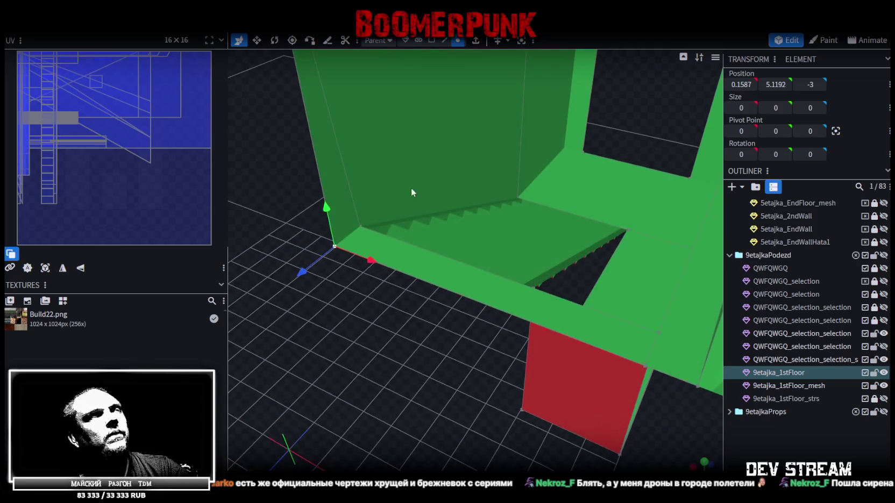
- Split the front floor strip off into its own mesh
click(488, 291)
right_click(488, 291)
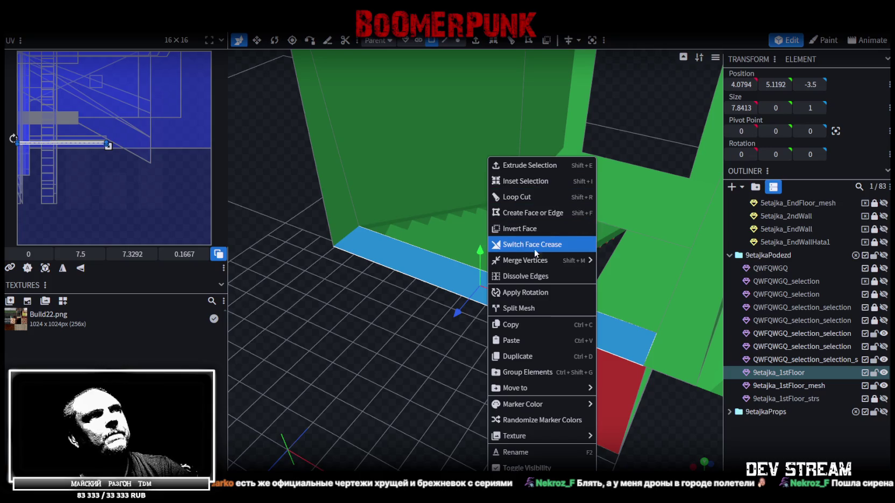
click(527, 309)
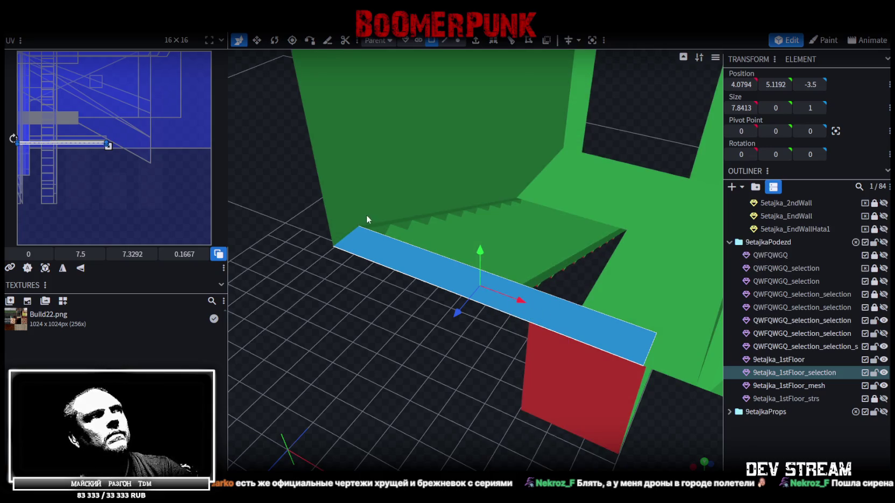
- Merge the two bottom vertices of the left vestibule wall into one
click(357, 193)
click(457, 41)
click(332, 246)
shift+click(359, 223)
right_click(359, 223)
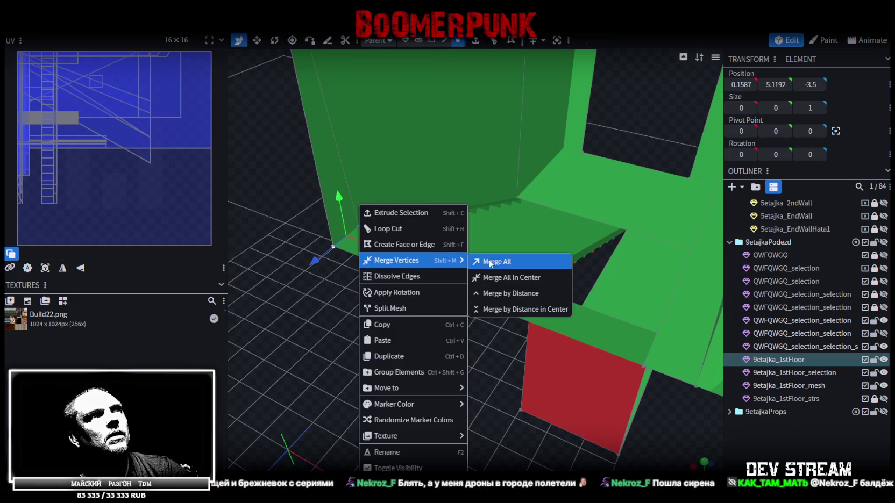
click(496, 260)
- Merge the floor strip back into 9etajka_1stFloor and weld the 3 overlapping vertices
drag(417, 339, 700, 341)
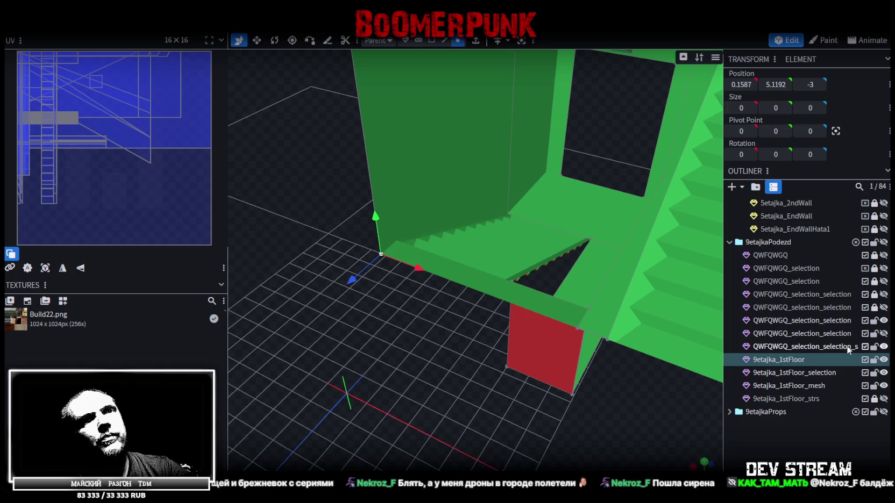
ctrl+click(821, 373)
right_click(820, 374)
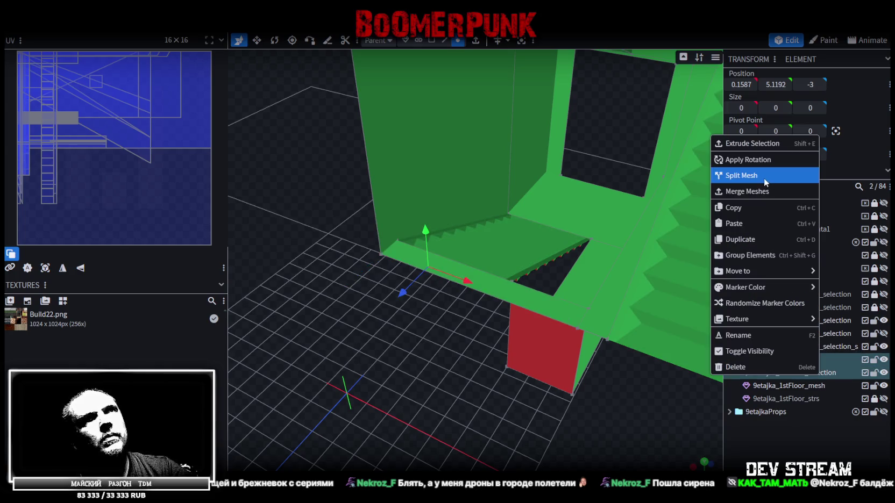
click(748, 191)
drag(528, 240, 448, 349)
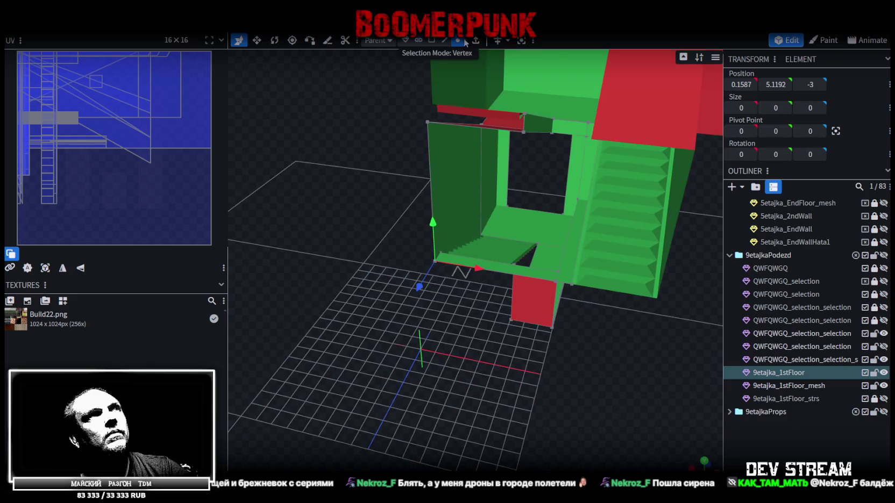
double_click(527, 231)
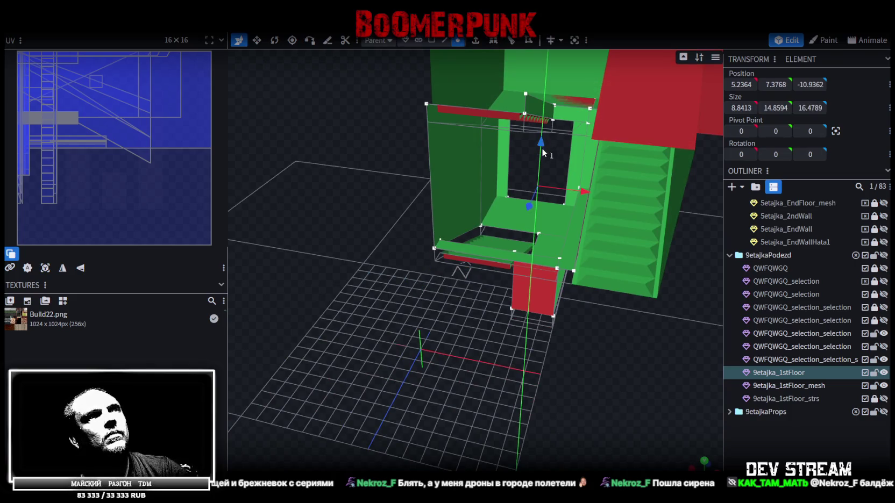
drag(541, 153, 539, 168)
click(431, 114)
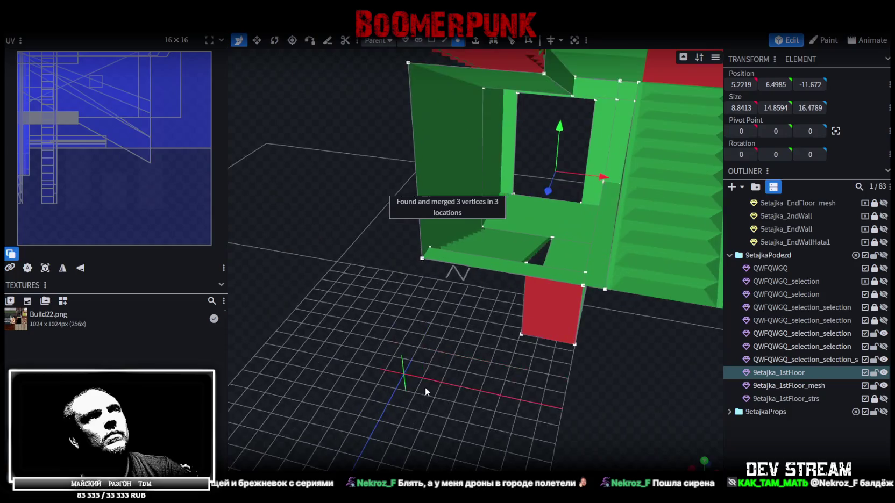
drag(430, 388, 435, 53)
click(445, 41)
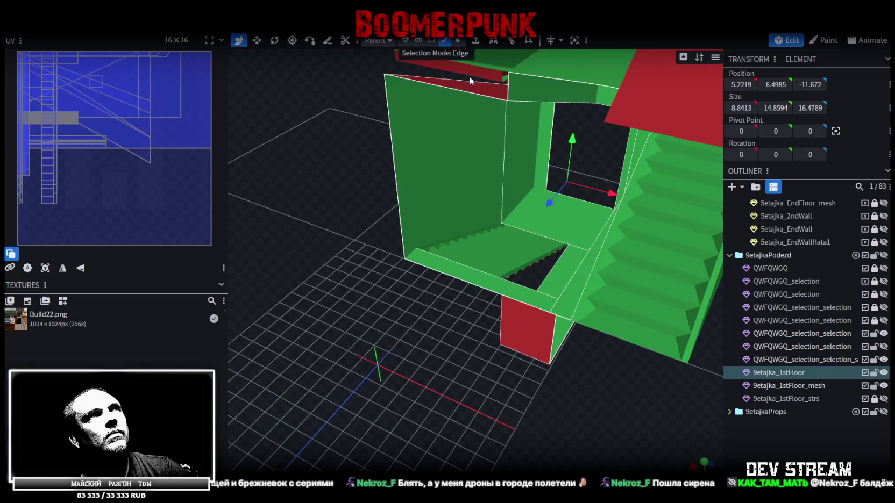
- Select vestibule edges and the triangular face underneath, then clear the selection
click(548, 278)
shift+click(500, 315)
mouse_move(567, 371)
mouse_down()
mouse_move(583, 307)
mouse_move(632, 307)
mouse_move(659, 322)
mouse_move(490, 333)
mouse_move(520, 326)
mouse_up()
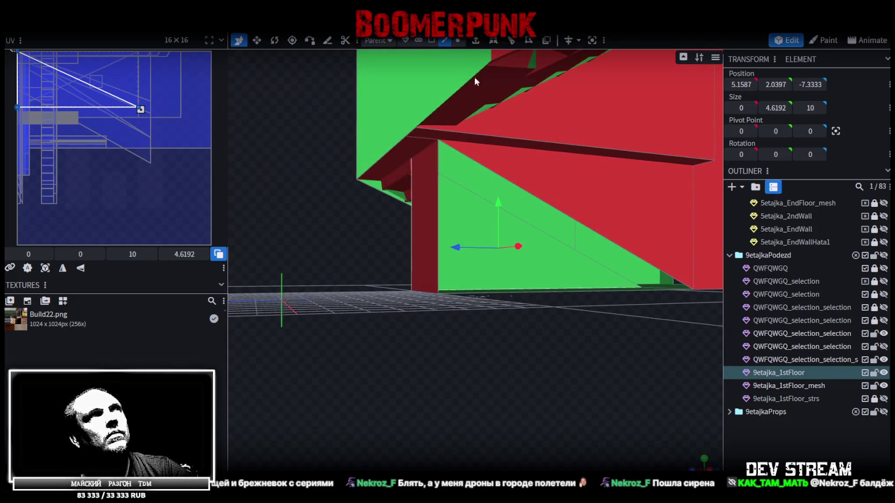
click(431, 41)
click(592, 202)
mouse_move(592, 203)
mouse_down()
mouse_move(577, 347)
mouse_move(617, 323)
mouse_move(615, 300)
mouse_move(663, 340)
mouse_move(648, 335)
mouse_move(615, 250)
mouse_up()
click(623, 325)
- Select the diagonal floor edge and adjoining faces, and split them into their own mesh
click(444, 41)
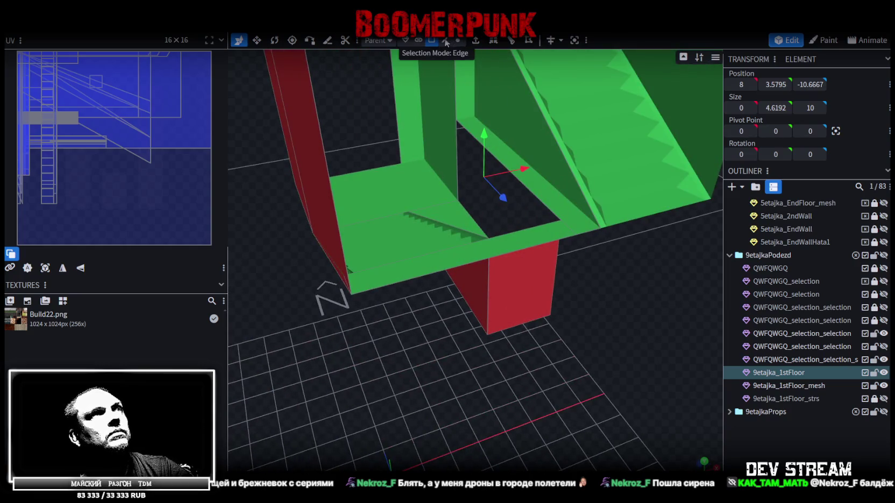
click(486, 150)
click(471, 219)
mouse_move(486, 219)
mouse_down()
mouse_move(571, 283)
mouse_move(540, 274)
mouse_move(557, 250)
mouse_move(594, 252)
mouse_move(601, 266)
mouse_move(573, 273)
mouse_move(576, 280)
mouse_up()
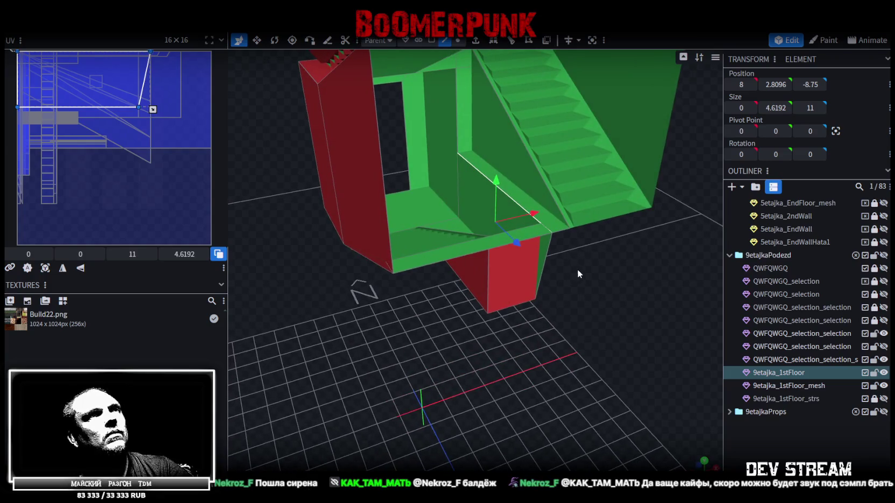
scroll(576, 268, up, 5)
click(432, 41)
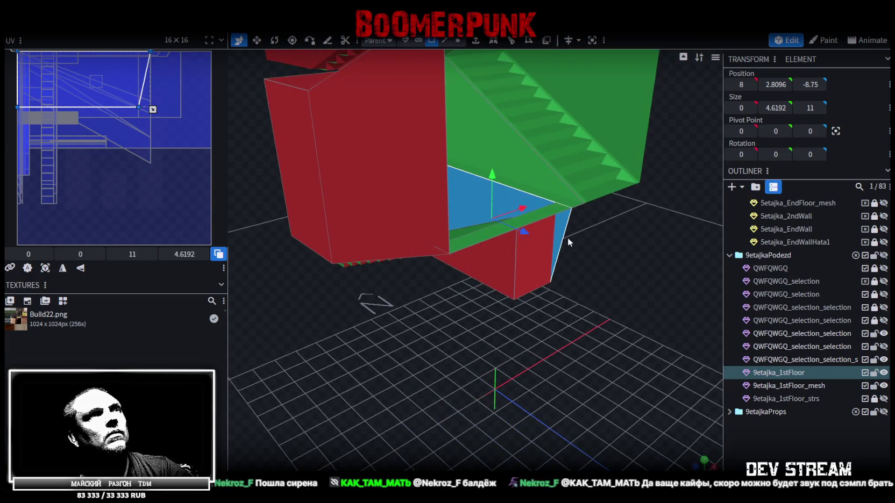
right_click(560, 230)
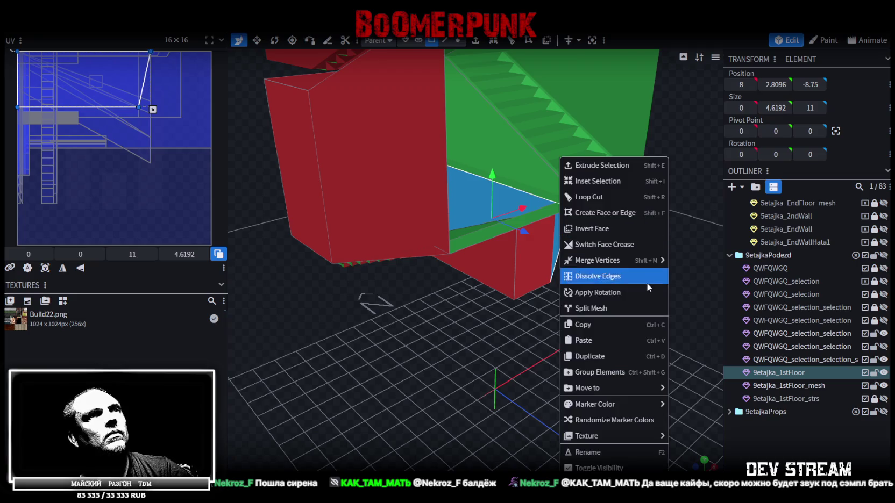
click(600, 306)
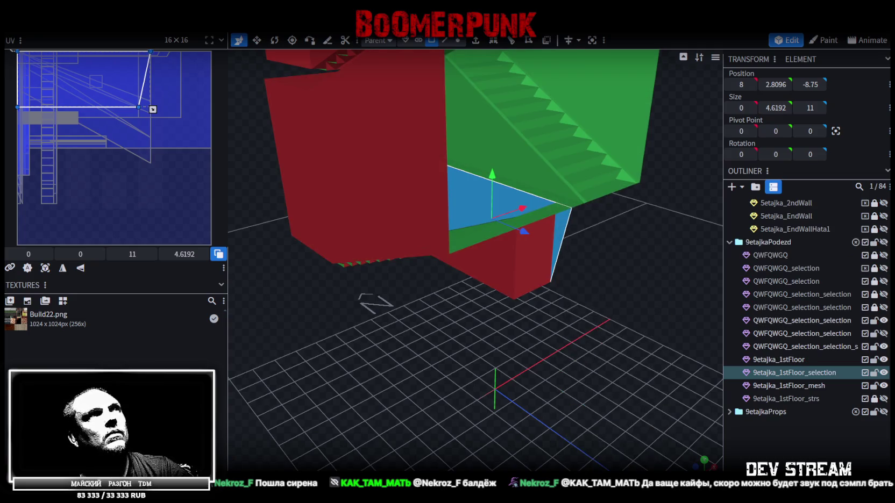
- Merge the split-off piece back into 9etajka_1stFloor and fuse 4 overlapping vertices
click(457, 40)
click(556, 202)
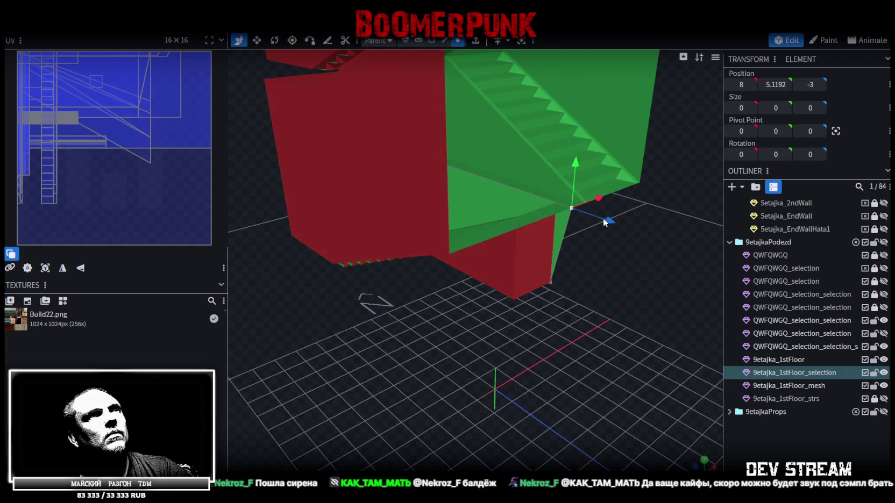
click(778, 359)
ctrl+click(778, 372)
right_click(777, 372)
click(777, 190)
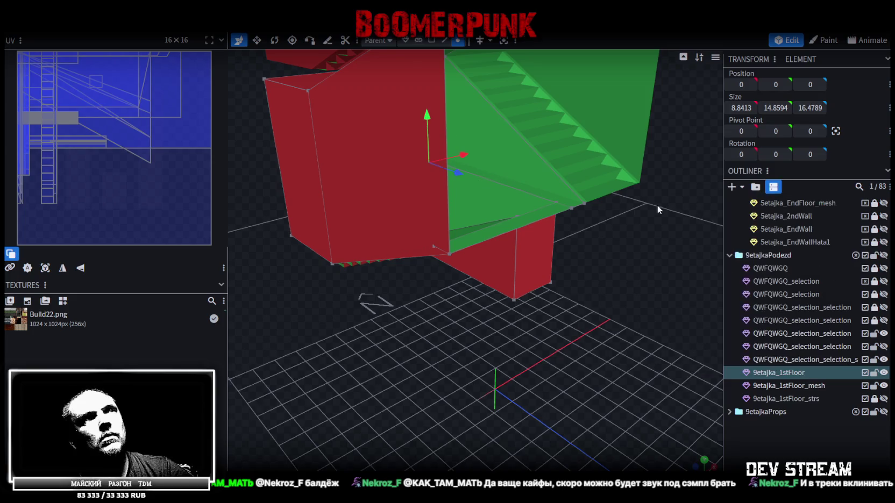
drag(691, 199, 513, 189)
drag(444, 156, 444, 145)
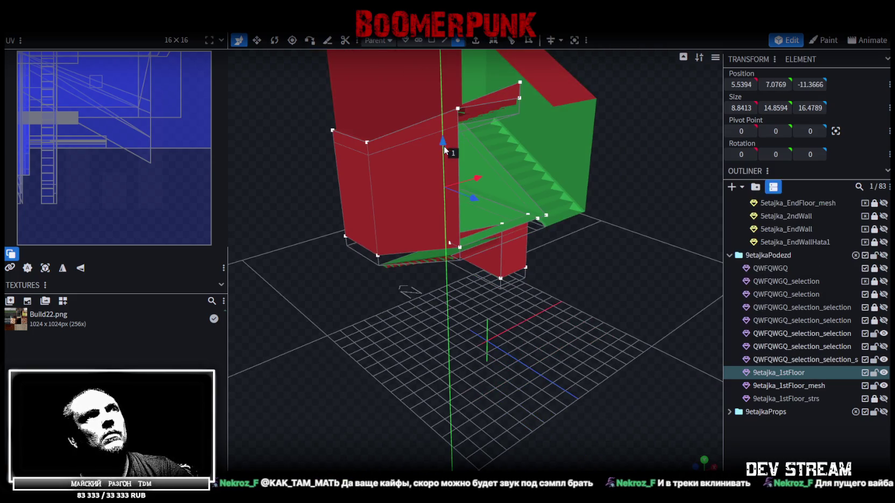
click(447, 114)
mouse_move(484, 302)
mouse_down()
mouse_move(573, 328)
mouse_move(599, 325)
mouse_move(614, 215)
mouse_move(575, 257)
mouse_move(612, 300)
mouse_move(612, 375)
mouse_move(598, 296)
mouse_move(612, 254)
mouse_move(648, 288)
mouse_move(628, 295)
mouse_move(626, 270)
mouse_move(624, 282)
mouse_move(618, 274)
mouse_up()
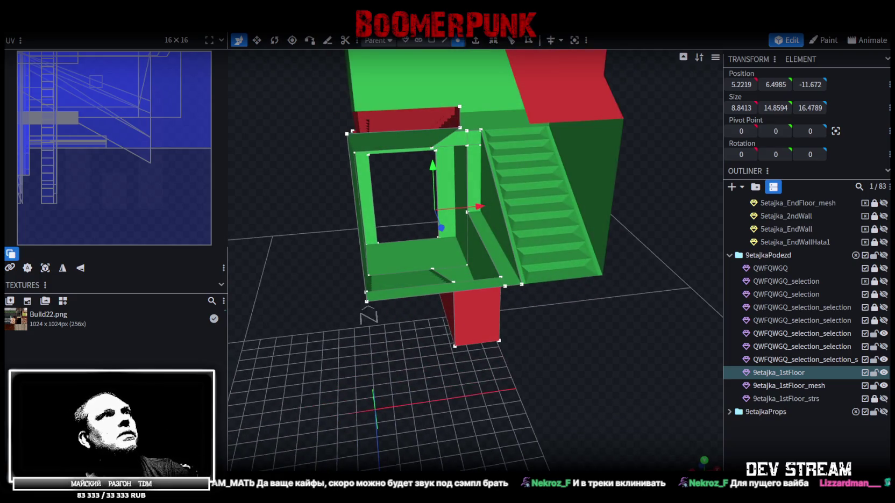
- Select the thin wall, diagonal floor strip and under-stair faces, then box-select some vertices
click(432, 40)
scroll(577, 215, down, 3)
scroll(590, 221, down, 2)
scroll(590, 220, up, 3)
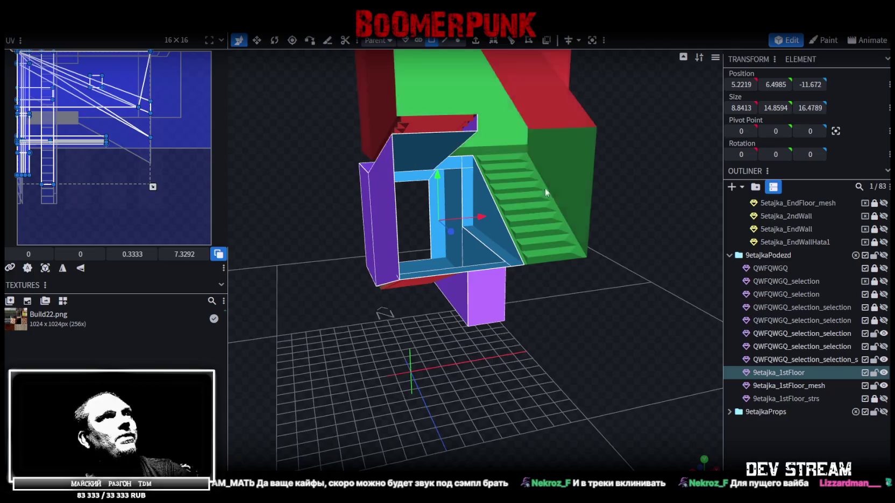
click(467, 189)
shift+click(478, 234)
drag(479, 255, 559, 320)
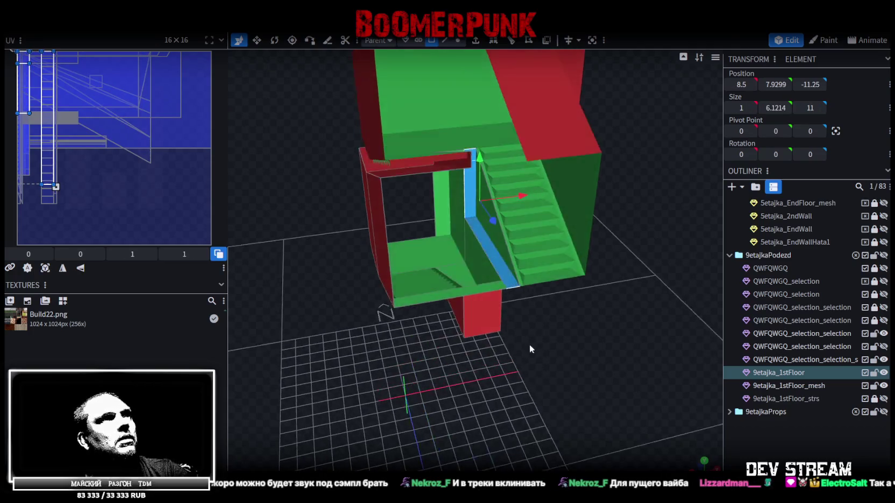
shift+click(487, 300)
mouse_move(597, 296)
mouse_down()
mouse_move(573, 323)
mouse_move(568, 310)
mouse_move(541, 320)
mouse_move(552, 312)
mouse_move(536, 288)
mouse_move(549, 261)
mouse_up()
click(567, 311)
click(457, 41)
mouse_move(580, 227)
mouse_down()
mouse_move(548, 271)
mouse_move(457, 78)
mouse_move(571, 257)
mouse_up()
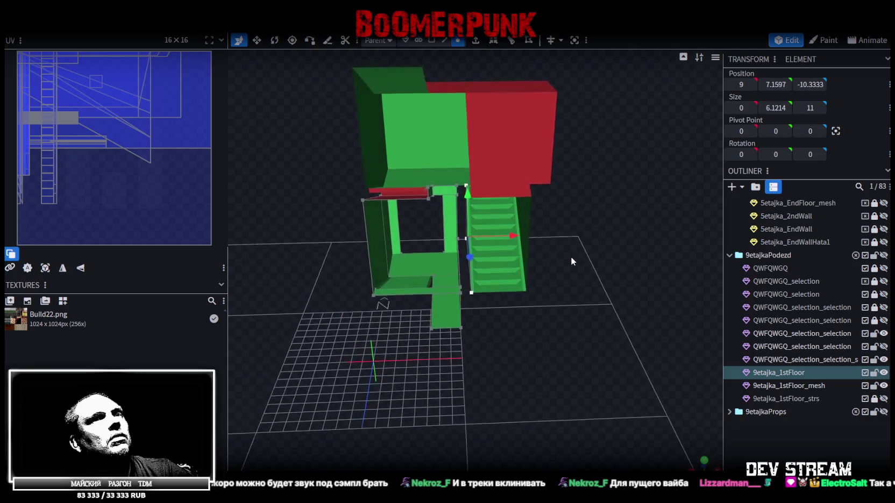
- Hide the first-floor stair steps in the Outliner and show them again
click(884, 398)
mouse_move(635, 294)
mouse_down()
mouse_move(603, 268)
mouse_move(635, 275)
mouse_up()
click(884, 359)
click(883, 360)
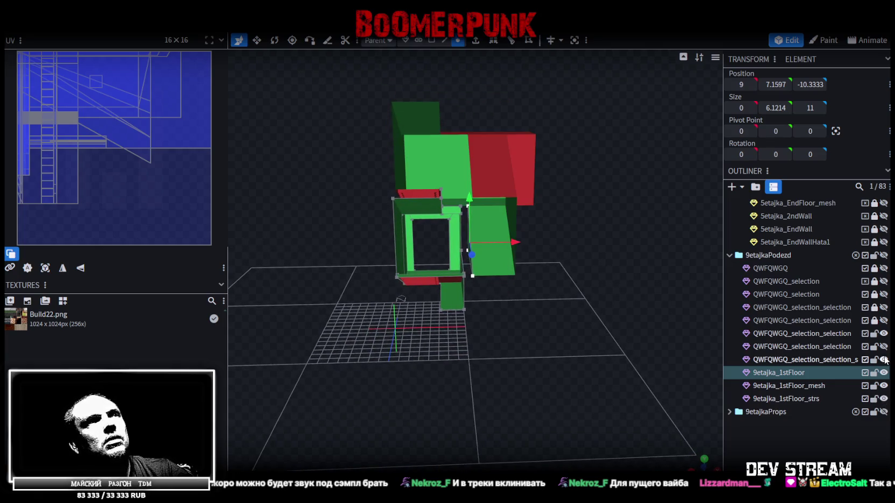
- Select all four 1stFloor parts and snap to a straight top-down orthographic view
click(817, 360)
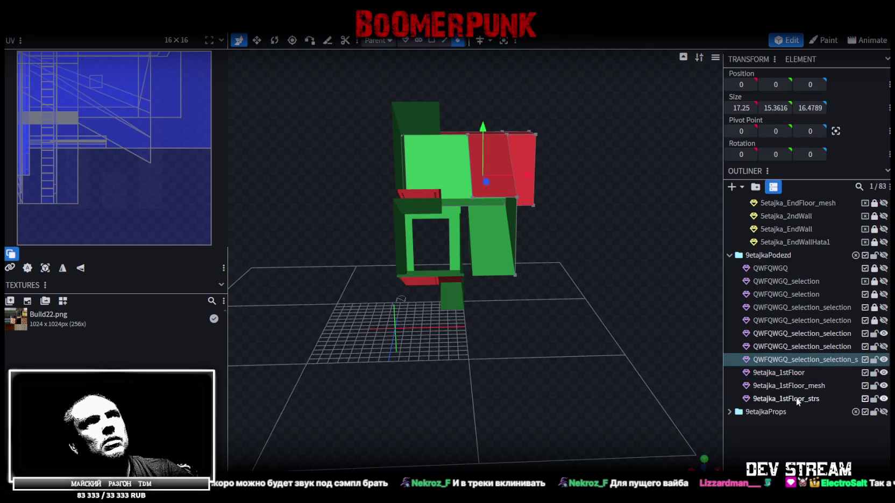
shift+click(796, 398)
drag(590, 302, 591, 300)
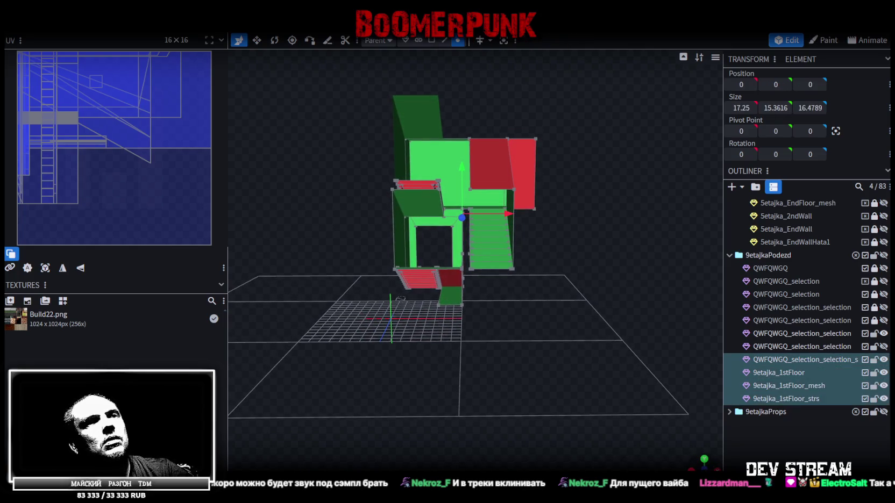
click(704, 468)
mouse_move(579, 398)
mouse_down()
mouse_move(556, 379)
mouse_move(671, 457)
mouse_move(641, 426)
mouse_move(511, 370)
mouse_move(573, 338)
mouse_move(575, 317)
mouse_move(525, 349)
mouse_move(499, 333)
mouse_move(484, 303)
mouse_move(480, 316)
mouse_move(479, 278)
mouse_move(484, 313)
mouse_move(505, 302)
mouse_move(483, 297)
mouse_up()
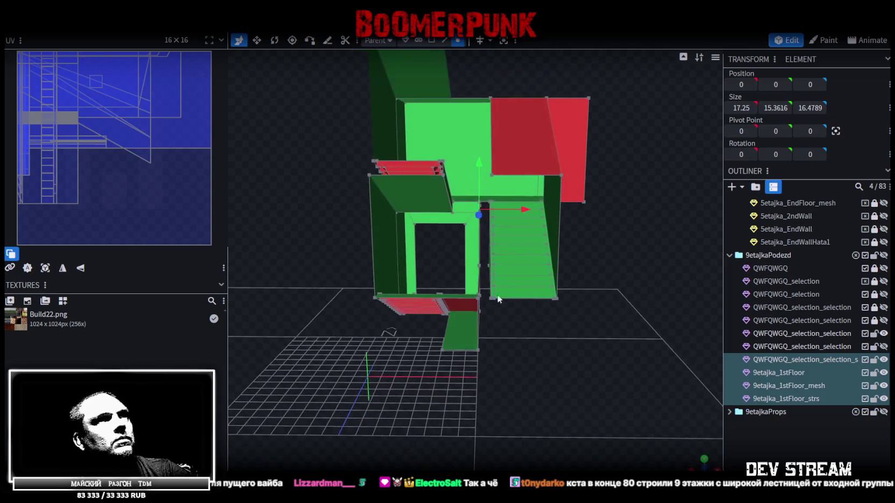
click(704, 460)
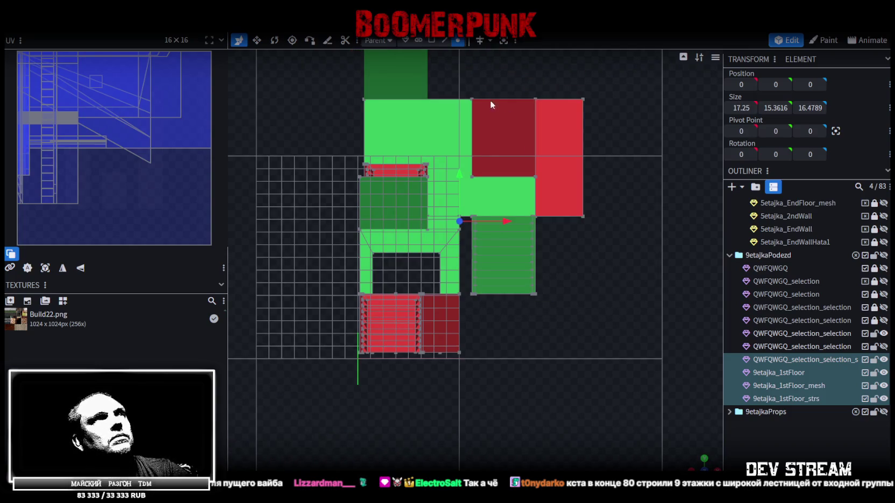
- Move the box-selected stair flight and walls 2.5 units left and fuse overlapping vertices
drag(447, 83, 546, 374)
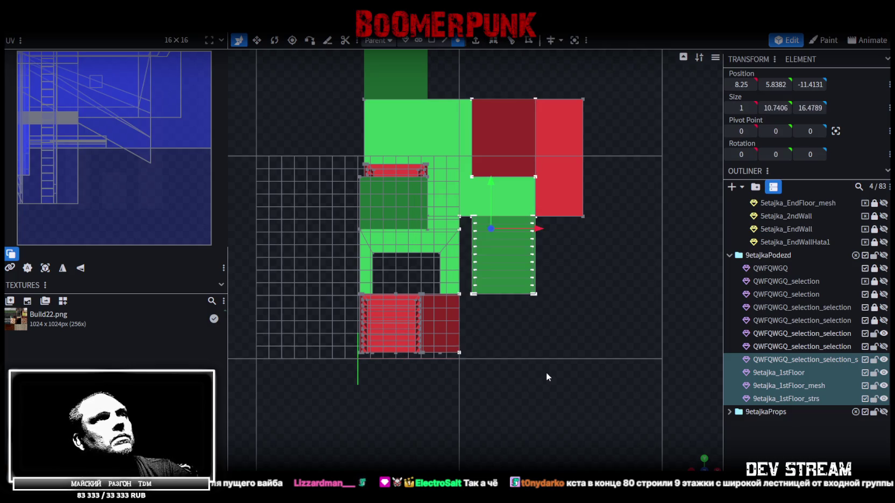
drag(539, 229, 512, 228)
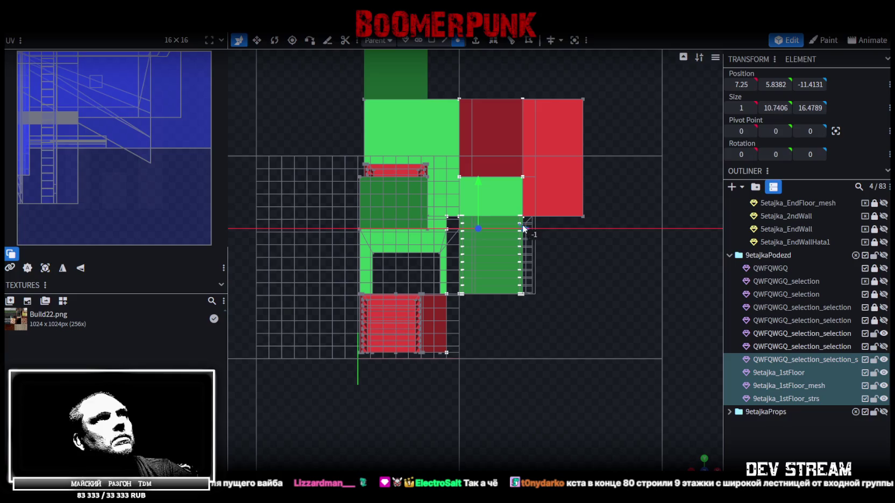
drag(512, 228, 507, 230)
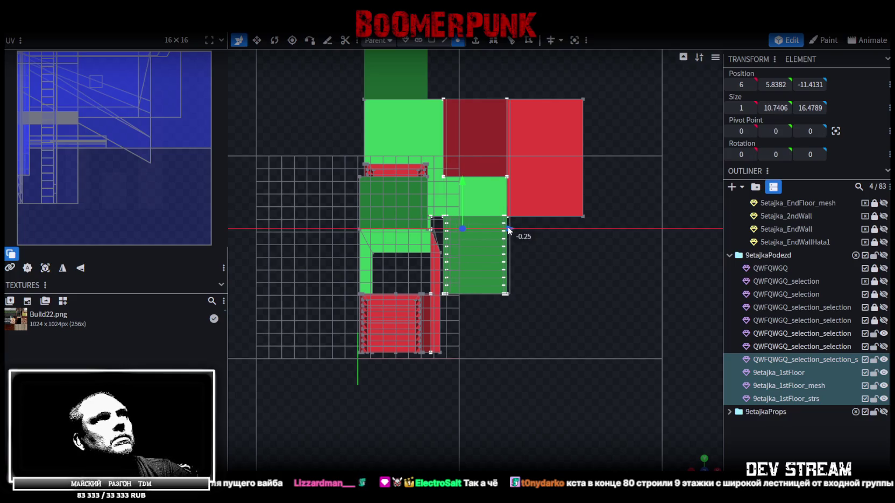
click(419, 114)
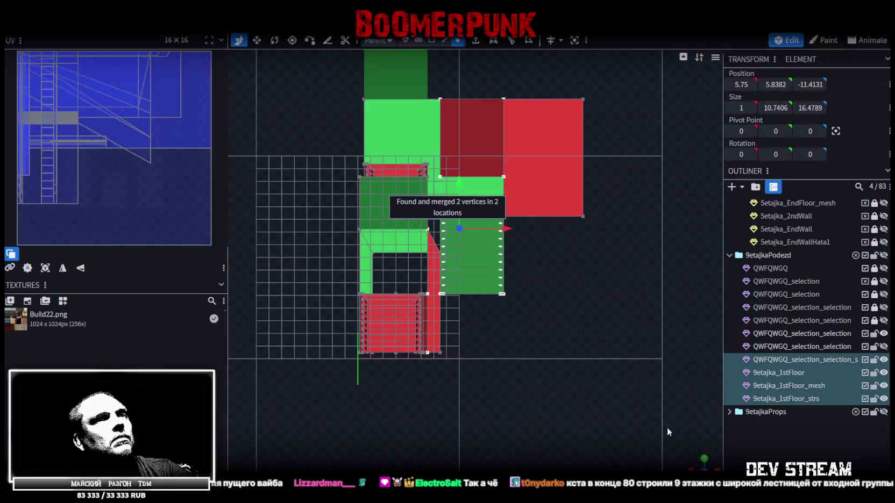
drag(665, 424, 653, 413)
mouse_move(582, 378)
mouse_down()
mouse_move(559, 341)
mouse_move(560, 376)
mouse_up()
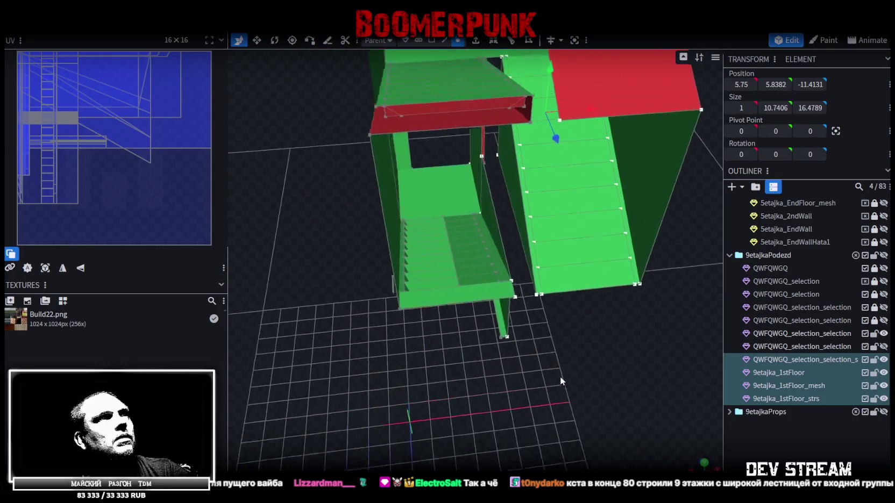
- Slide the floor slab's outer edge 2.8 units left and check another edge's X position
click(445, 40)
scroll(470, 267, up, 3)
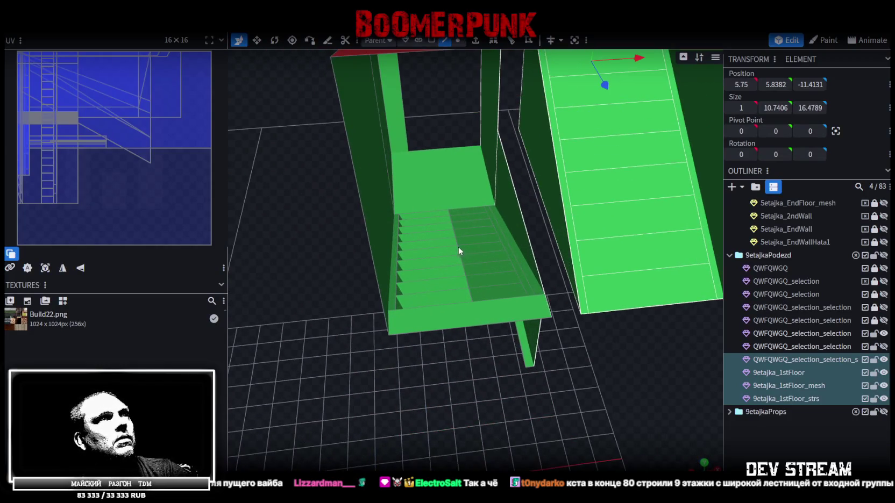
click(458, 248)
drag(503, 243, 419, 245)
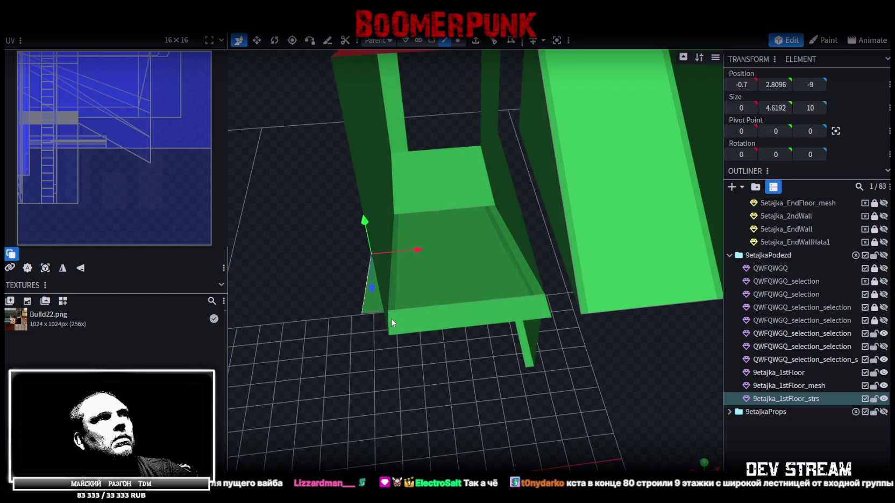
click(391, 319)
click(741, 85)
- Orbit around the landing, selecting the stair steps and first-floor mesh, then zoom out
drag(363, 375, 416, 290)
click(410, 279)
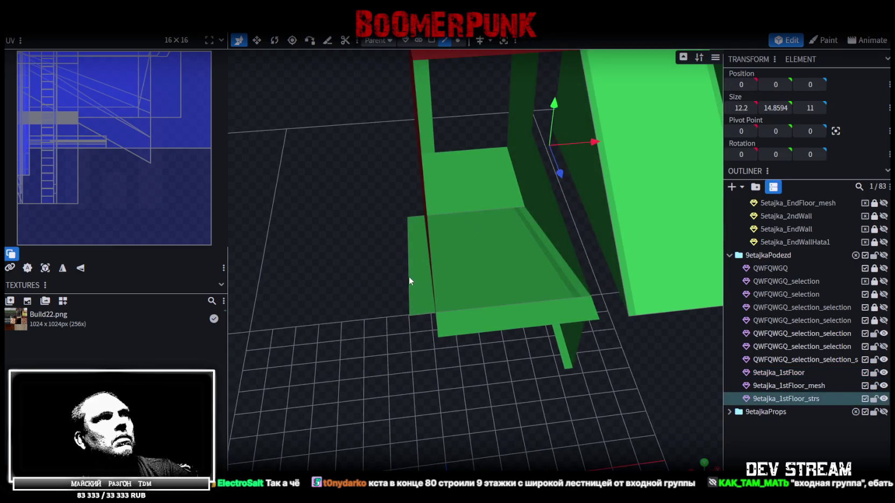
drag(454, 435, 439, 391)
click(431, 383)
scroll(392, 388, up, 3)
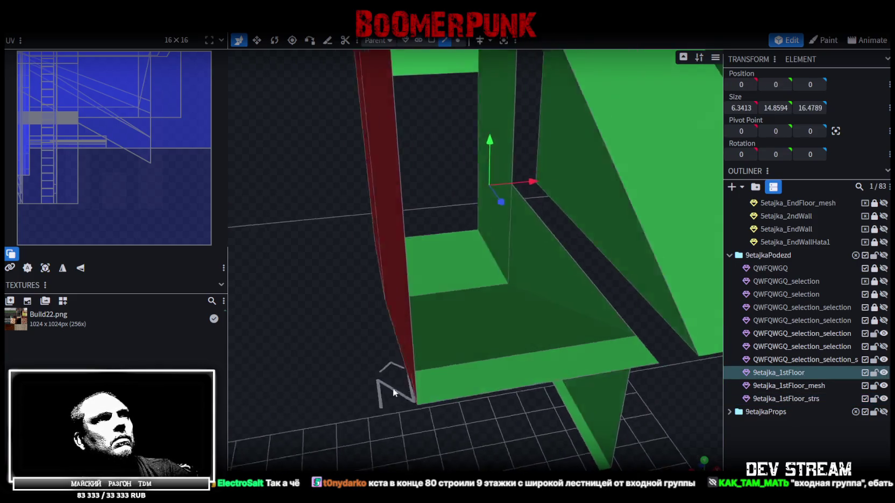
scroll(408, 370, up, 3)
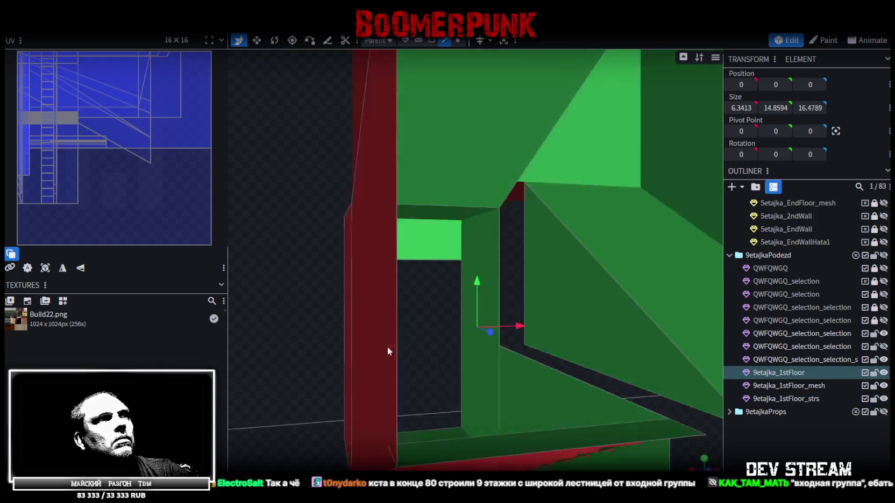
mouse_move(387, 346)
mouse_down()
mouse_move(393, 391)
mouse_move(409, 345)
mouse_move(432, 380)
mouse_move(500, 403)
mouse_move(480, 265)
mouse_move(499, 433)
mouse_move(546, 339)
mouse_move(536, 321)
mouse_move(557, 264)
mouse_move(550, 260)
mouse_move(555, 272)
mouse_move(281, 376)
mouse_move(284, 356)
mouse_move(271, 337)
mouse_move(298, 380)
mouse_up()
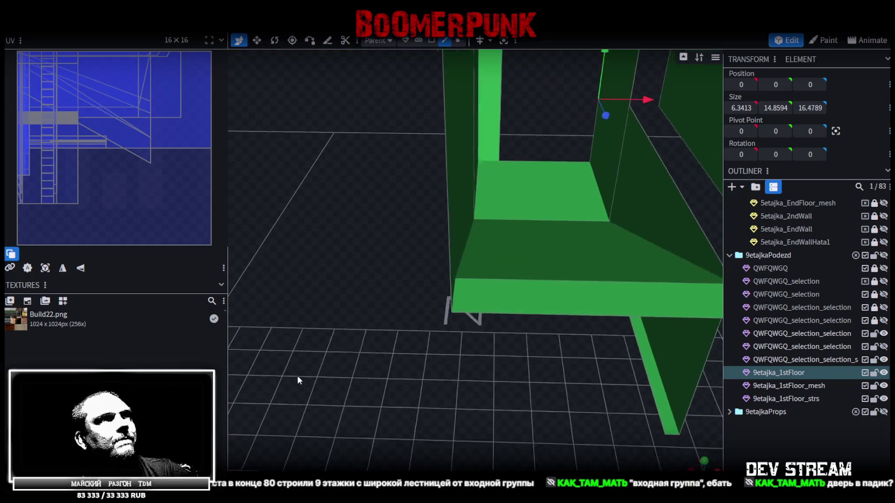
- Box-select the stair-edge vertices of 9etajka_1stFloor_mesh and nudge them slightly along X
click(474, 275)
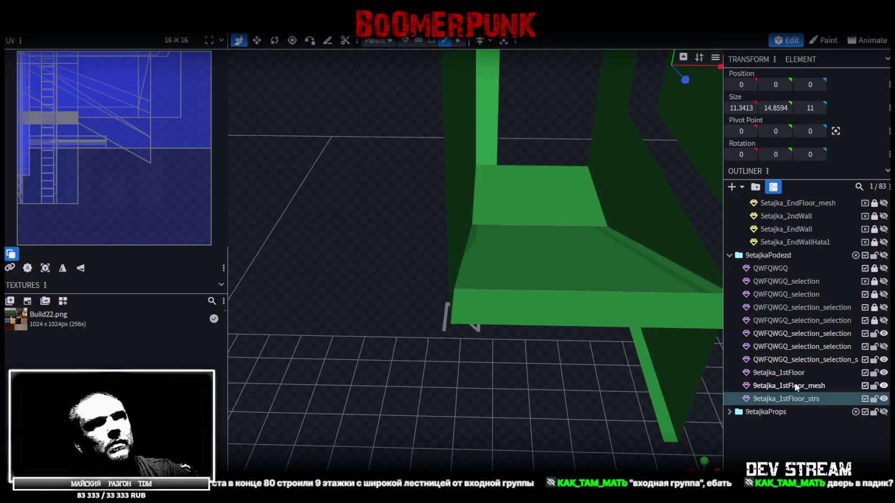
click(885, 389)
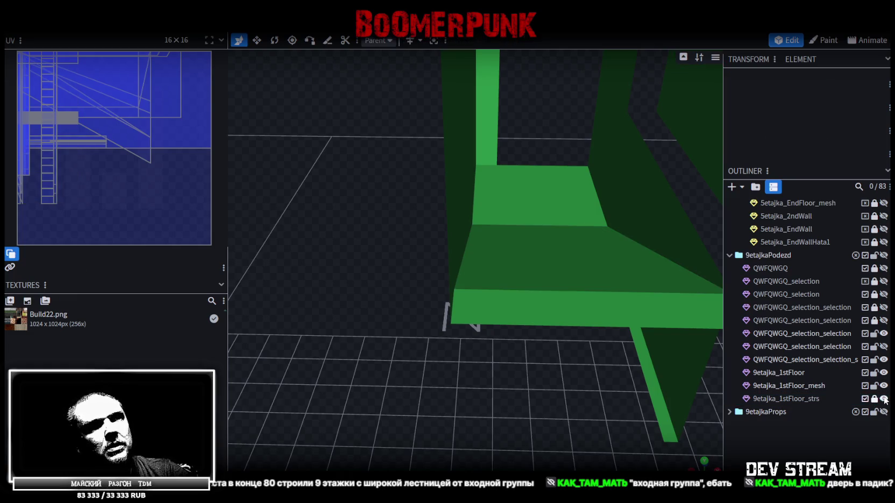
click(464, 275)
drag(454, 404, 475, 409)
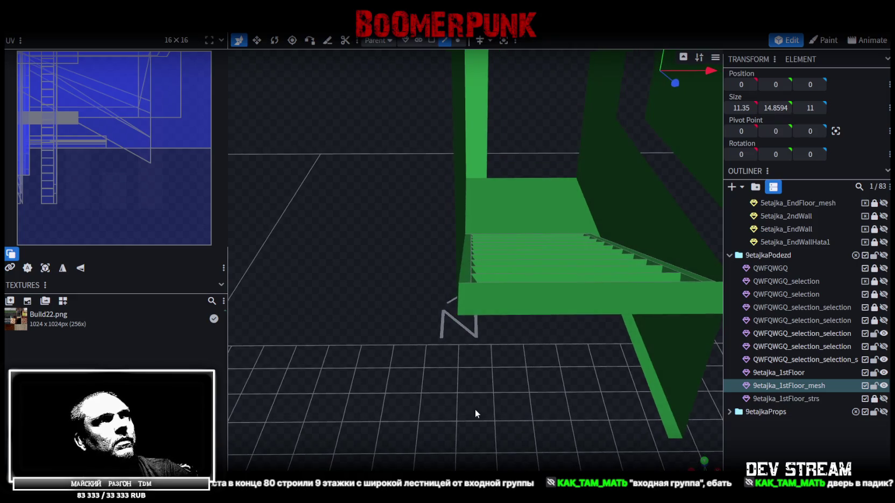
click(455, 53)
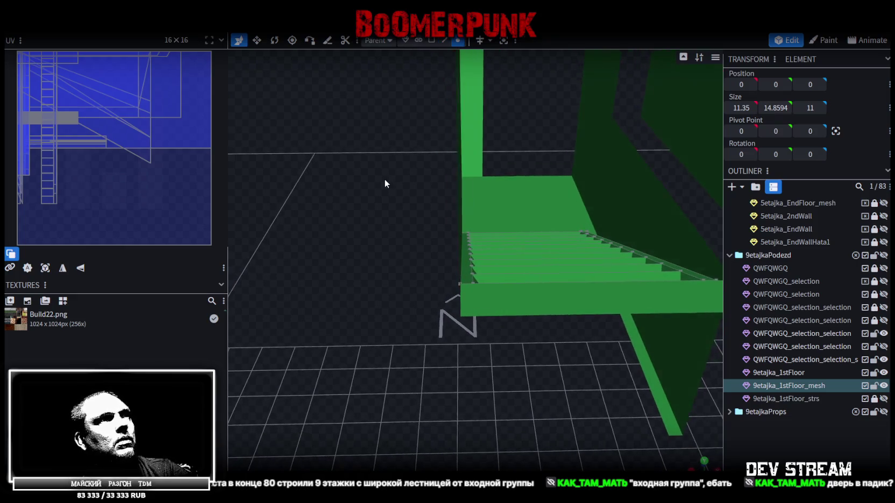
drag(409, 193, 464, 333)
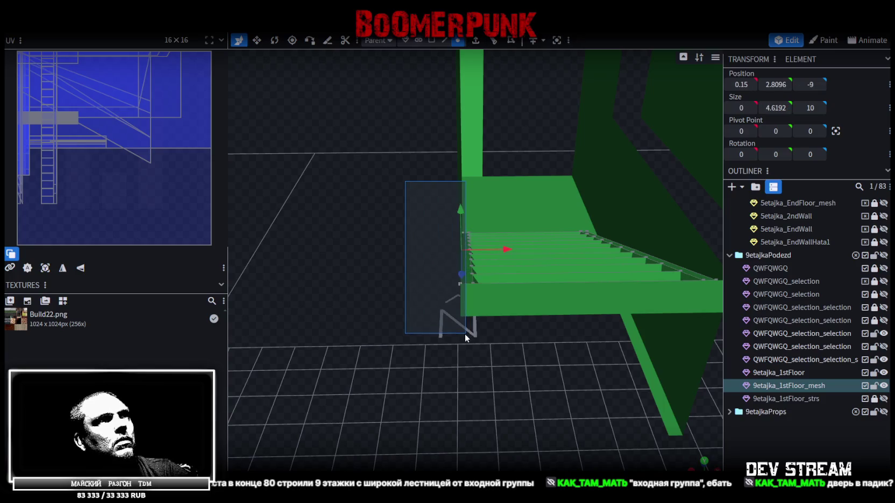
drag(741, 84, 749, 84)
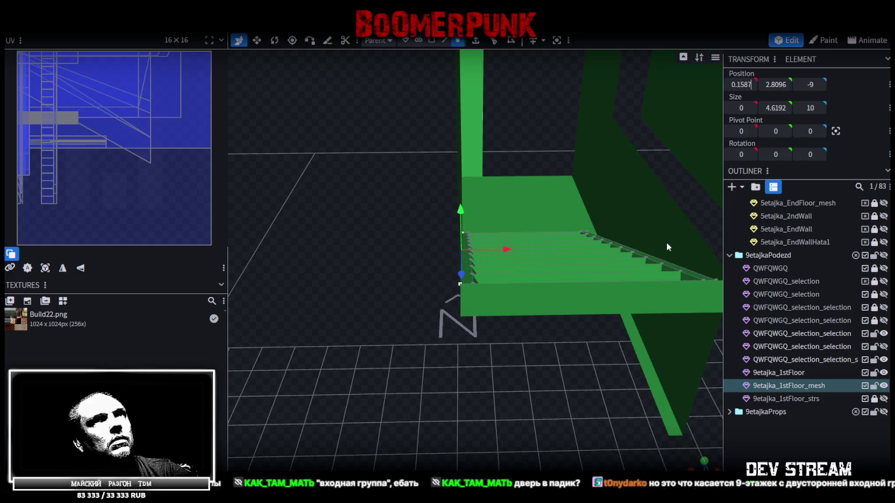
right_drag(575, 263, 541, 382)
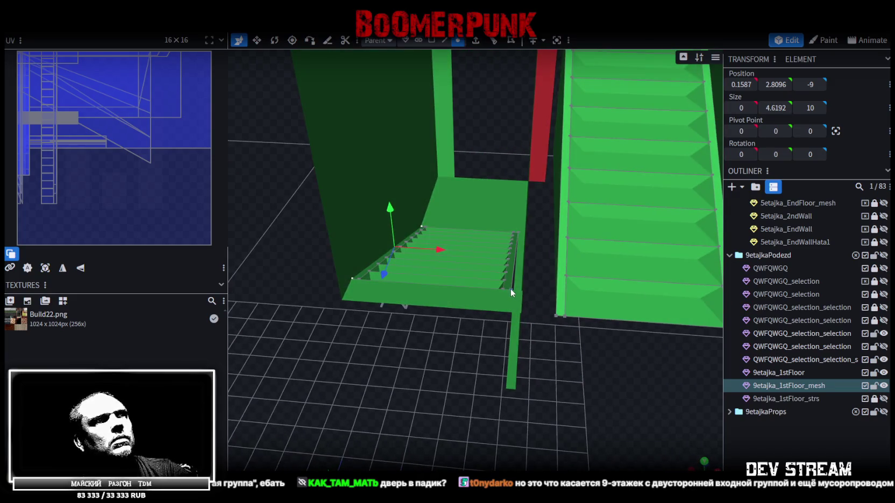
- Merge the triangle's bottom vertex into the first-floor landing's slab corner
click(510, 288)
mouse_move(554, 368)
mouse_down()
mouse_move(553, 386)
mouse_move(548, 358)
mouse_move(558, 363)
mouse_move(538, 349)
mouse_move(593, 317)
mouse_up()
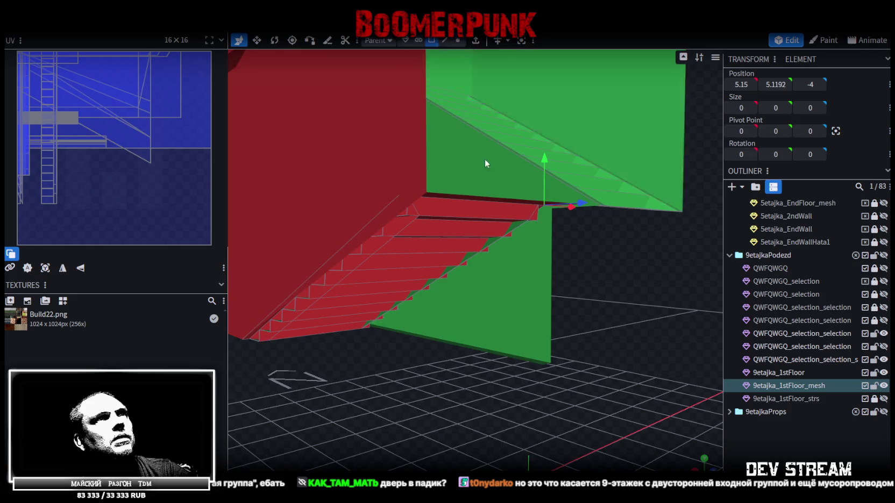
click(536, 361)
click(538, 363)
mouse_move(592, 356)
mouse_down()
mouse_move(571, 355)
mouse_move(594, 302)
mouse_move(589, 352)
mouse_move(538, 301)
mouse_up()
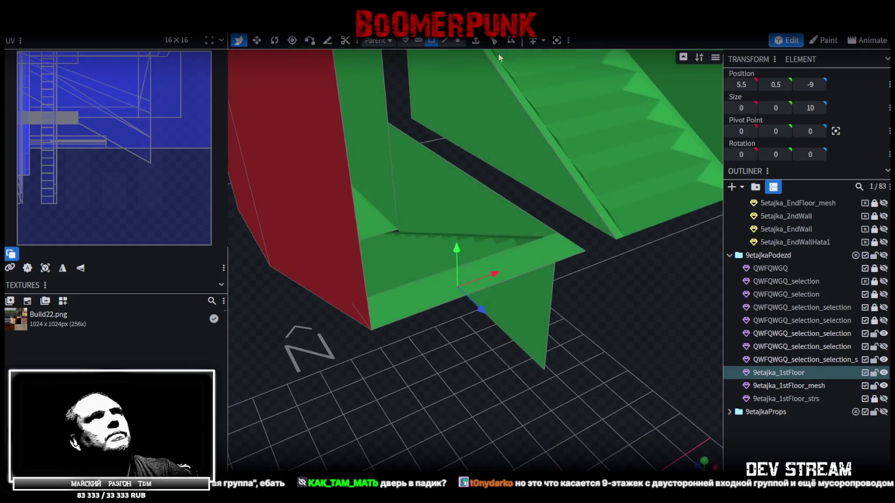
click(458, 40)
scroll(570, 214, up, 2)
click(592, 216)
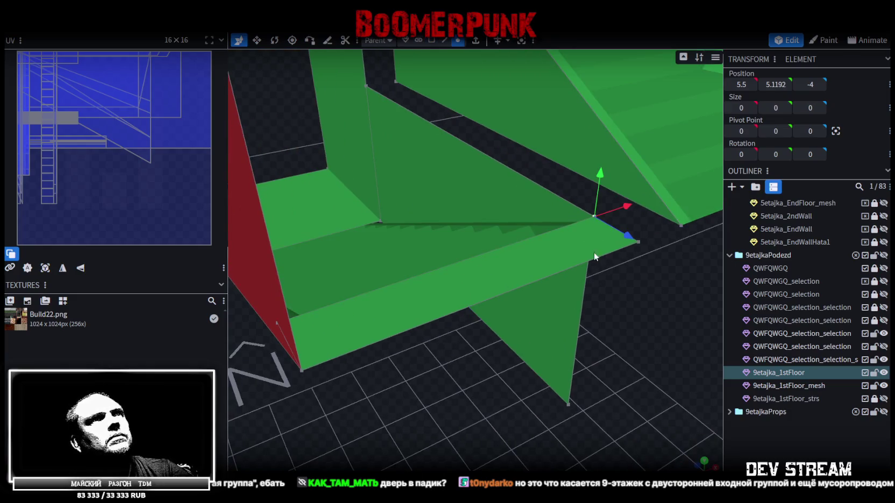
shift+click(569, 403)
right_click(569, 404)
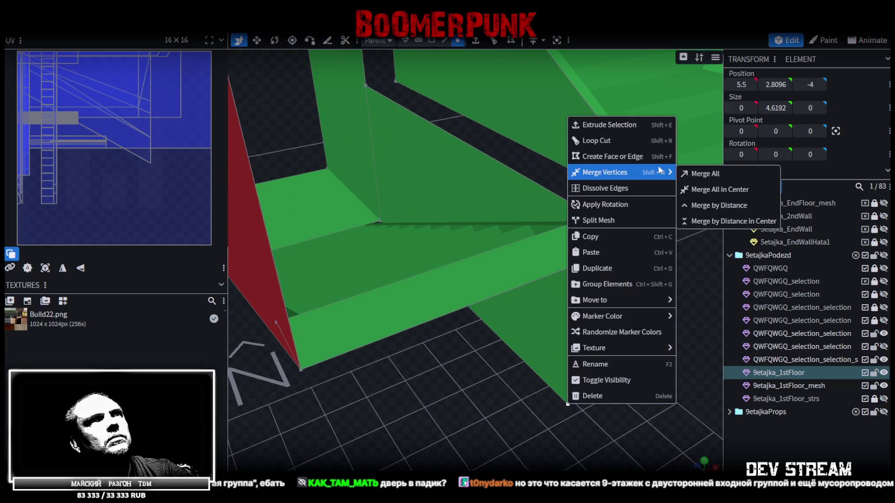
click(685, 175)
drag(684, 176, 548, 366)
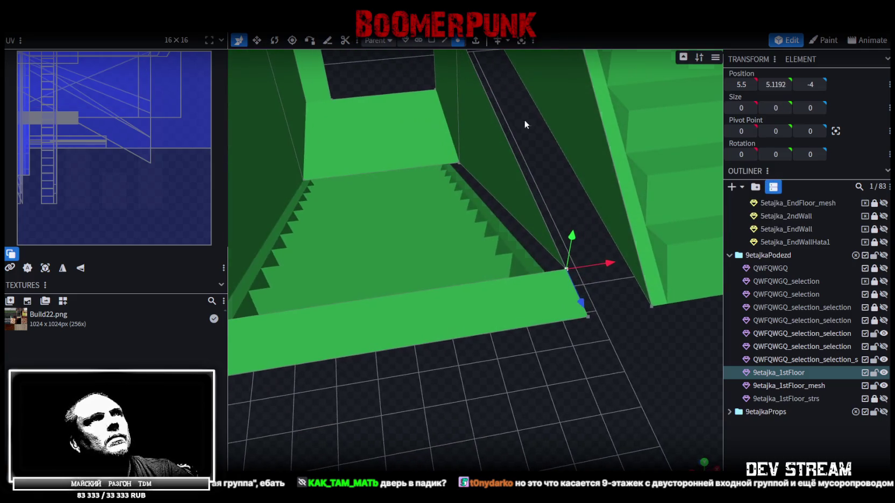
- Move the staircase's right-edge vertex to X 5.4 so it meets the wall edge
click(484, 206)
click(454, 42)
click(500, 218)
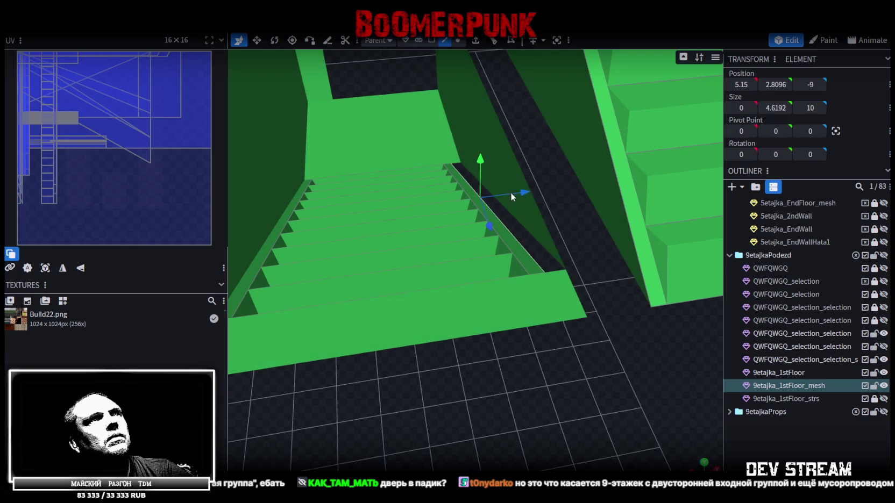
mouse_move(522, 191)
mouse_down()
mouse_move(533, 193)
mouse_move(538, 235)
mouse_up()
click(544, 226)
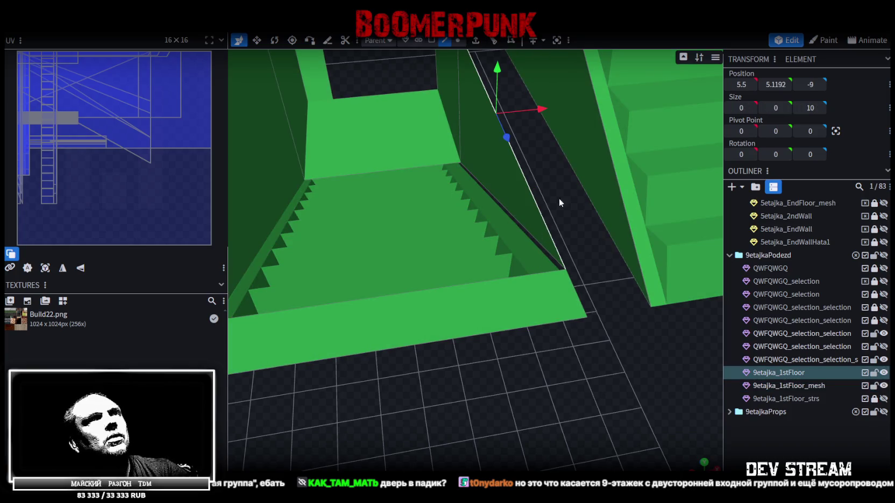
key(Tab)
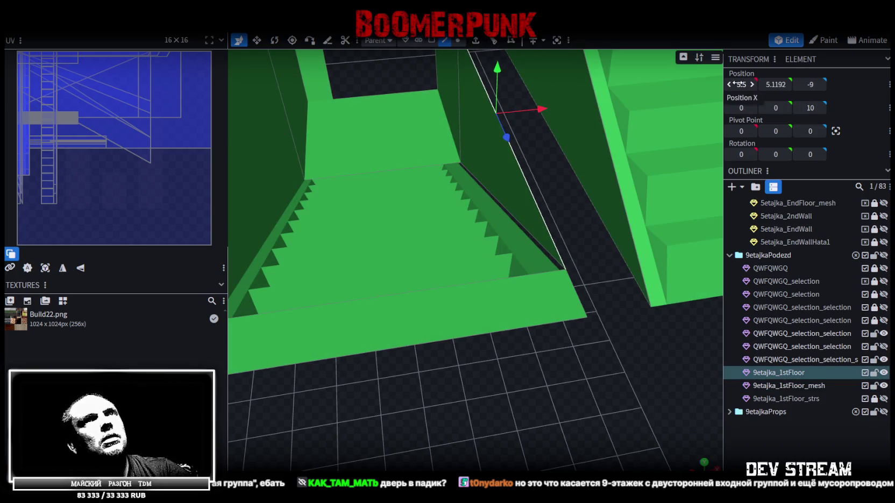
click(512, 222)
key(v)
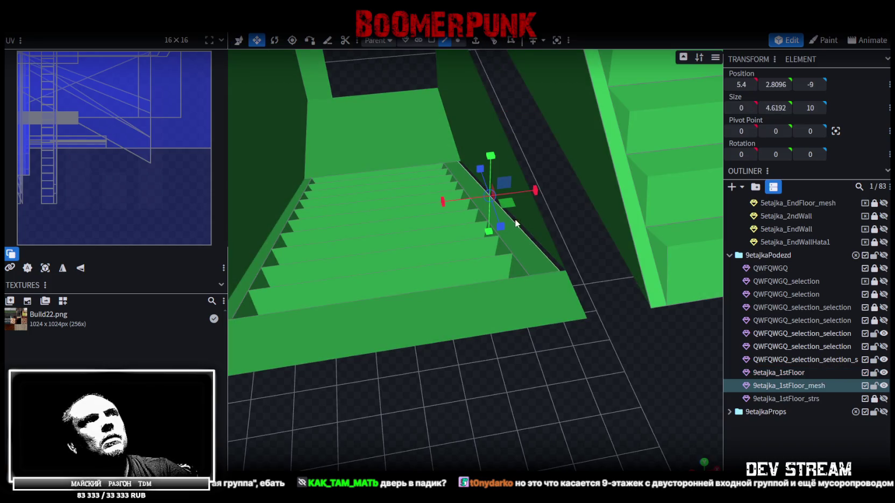
scroll(553, 374, down, 3)
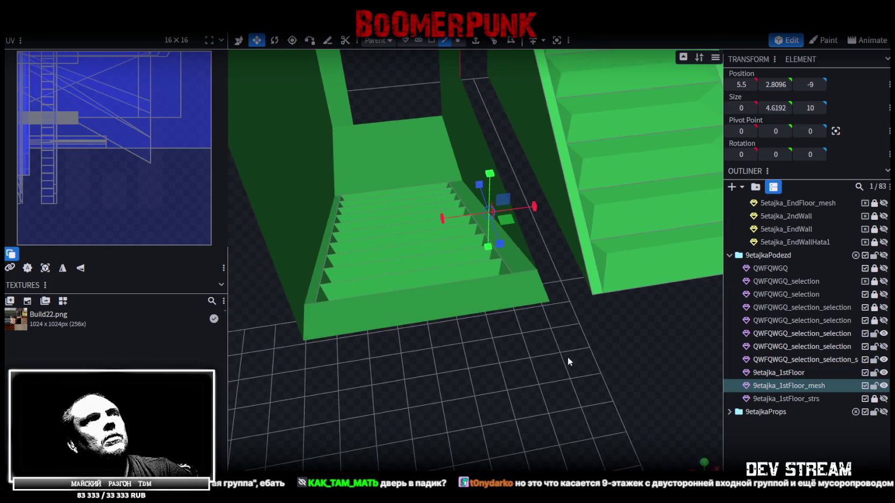
- Hide the 9etajka_1stFloor_strs steps and view the doorway from a low angle
click(885, 399)
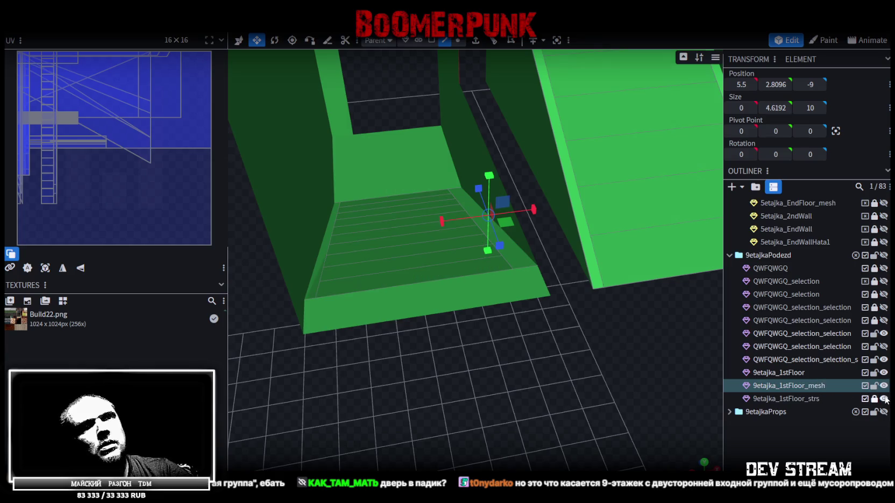
click(884, 399)
click(884, 399)
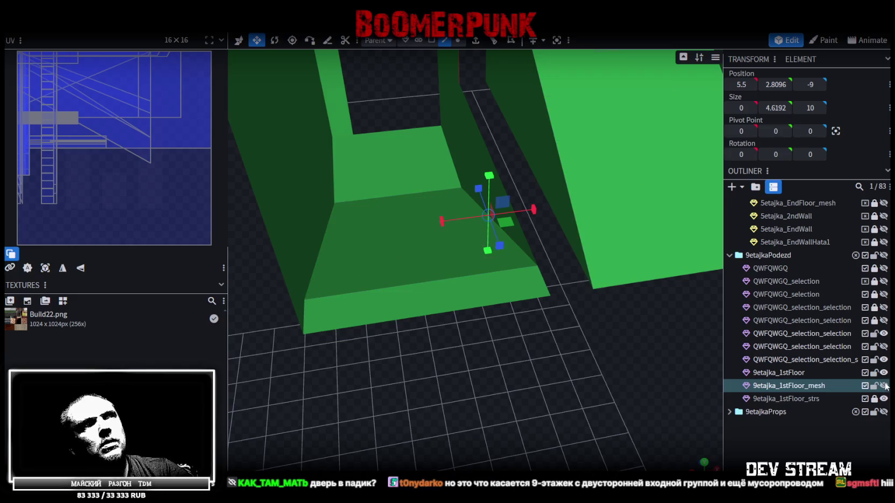
mouse_move(500, 375)
mouse_down()
mouse_move(487, 330)
mouse_move(543, 389)
mouse_move(624, 386)
mouse_up()
click(884, 374)
- Unhide the first-floor walls and extrude the doorway's side wall face 1 unit toward X-
click(883, 373)
click(780, 372)
mouse_move(592, 385)
mouse_down()
mouse_move(584, 387)
mouse_move(591, 381)
mouse_move(512, 256)
mouse_up()
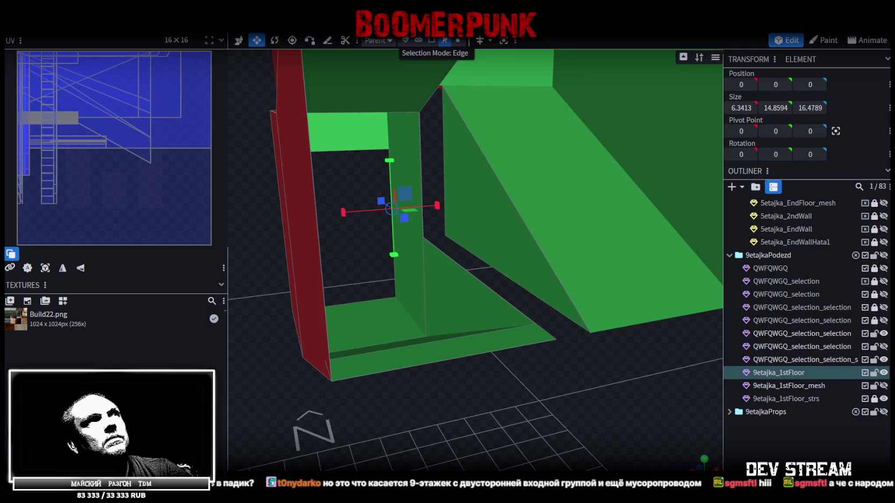
click(444, 151)
mouse_move(444, 152)
mouse_down()
mouse_move(552, 362)
mouse_move(517, 365)
mouse_up()
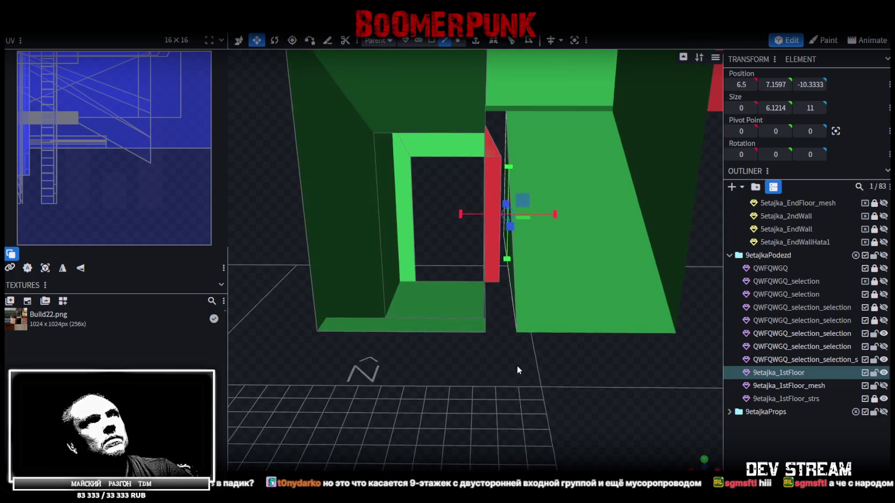
click(477, 46)
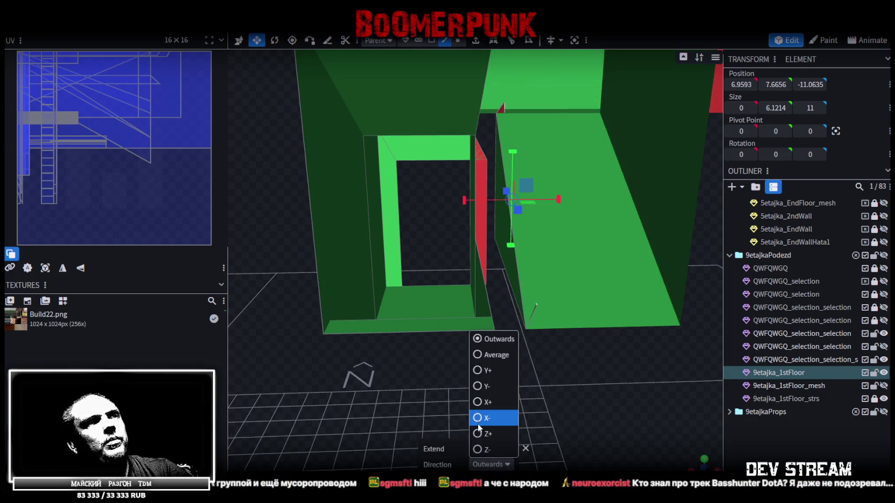
mouse_move(482, 417)
mouse_down()
mouse_move(548, 389)
mouse_move(576, 397)
mouse_move(589, 455)
mouse_move(576, 431)
mouse_move(573, 464)
mouse_move(585, 348)
mouse_move(548, 353)
mouse_move(561, 281)
mouse_move(534, 295)
mouse_move(319, 302)
mouse_move(263, 269)
mouse_move(273, 241)
mouse_move(609, 303)
mouse_move(506, 355)
mouse_move(551, 315)
mouse_move(619, 294)
mouse_move(604, 315)
mouse_move(622, 373)
mouse_move(638, 366)
mouse_move(510, 389)
mouse_move(466, 66)
mouse_up()
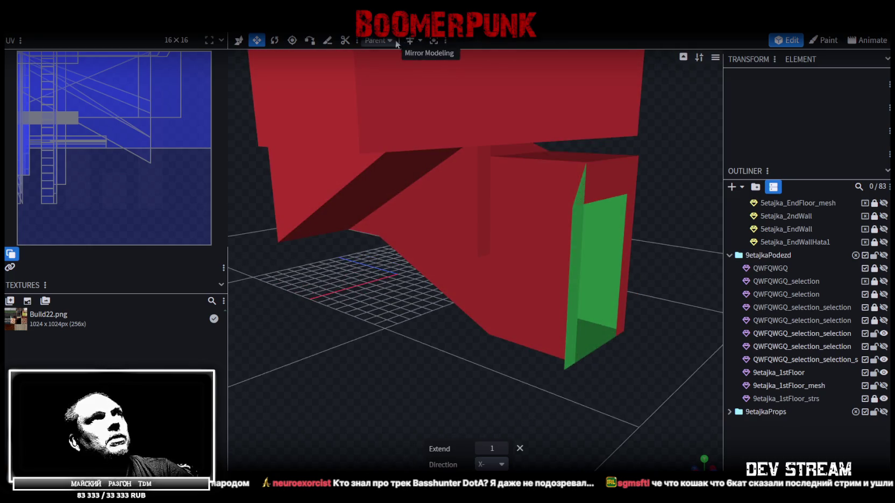
- Add a loop cut around the extruded vestibule box of 9etajka_1stFloor
drag(457, 161, 514, 259)
click(514, 258)
mouse_move(542, 355)
mouse_down()
mouse_move(561, 385)
mouse_move(534, 393)
mouse_move(500, 350)
mouse_up()
click(432, 40)
mouse_move(472, 238)
mouse_down()
mouse_move(496, 351)
mouse_move(495, 310)
mouse_move(506, 300)
mouse_move(549, 315)
mouse_move(569, 299)
mouse_move(472, 84)
mouse_up()
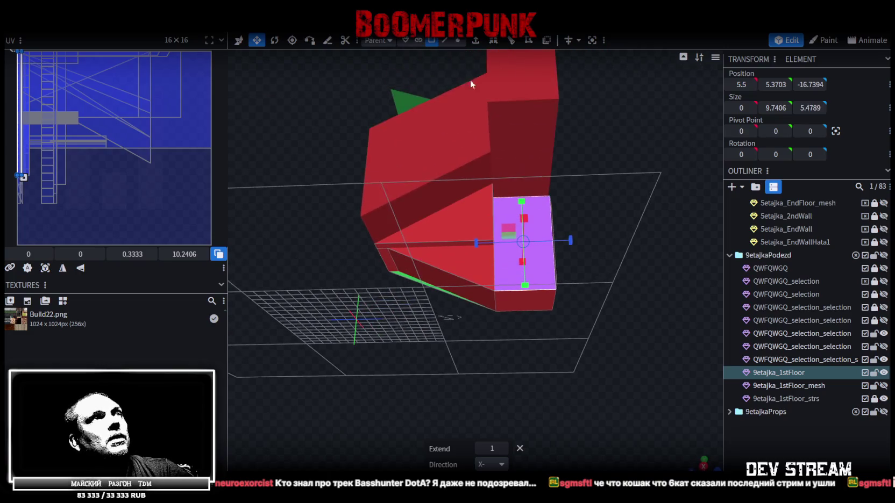
click(446, 40)
scroll(493, 277, up, 2)
click(515, 302)
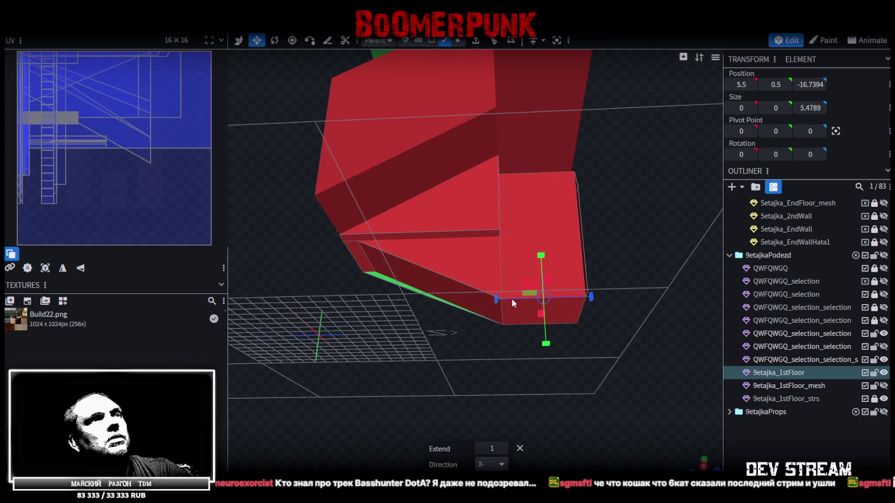
click(494, 43)
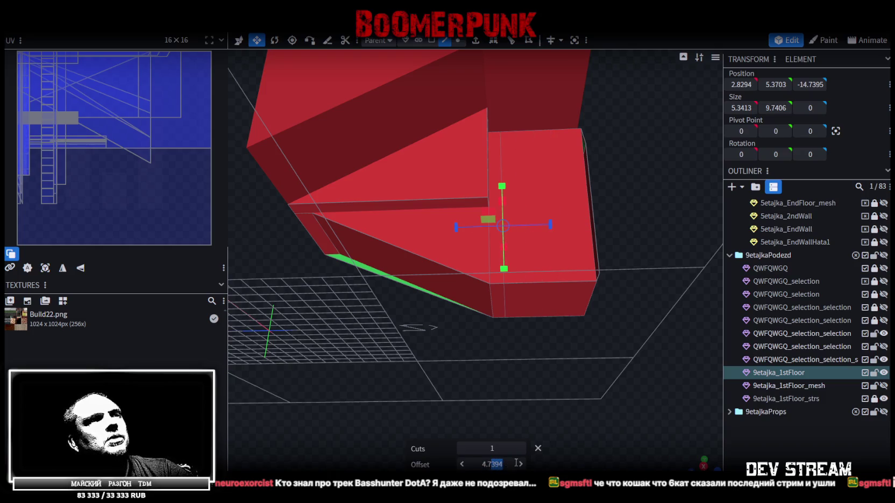
key(Return)
- Split the vestibule's front face off into a separate mesh
drag(651, 193, 464, 70)
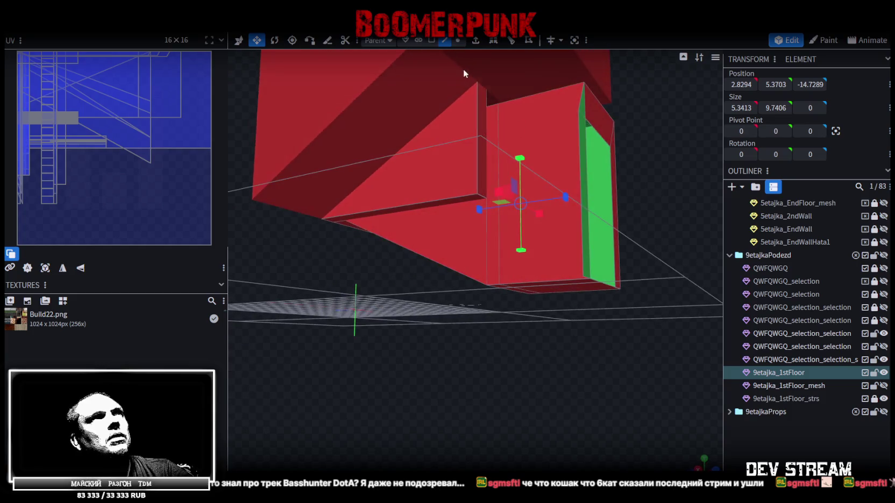
click(550, 143)
mouse_move(551, 276)
mouse_down()
mouse_move(528, 389)
mouse_move(512, 363)
mouse_up()
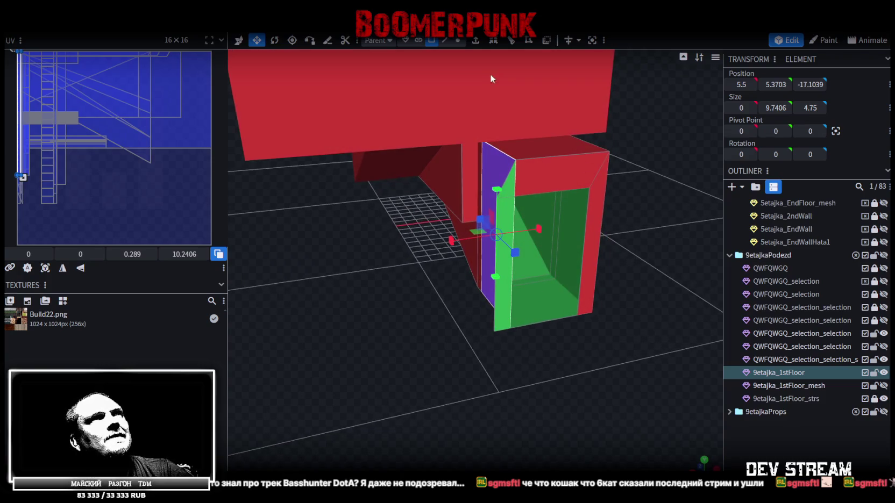
mouse_move(408, 335)
mouse_down()
mouse_move(443, 296)
mouse_move(458, 219)
mouse_move(489, 248)
mouse_up()
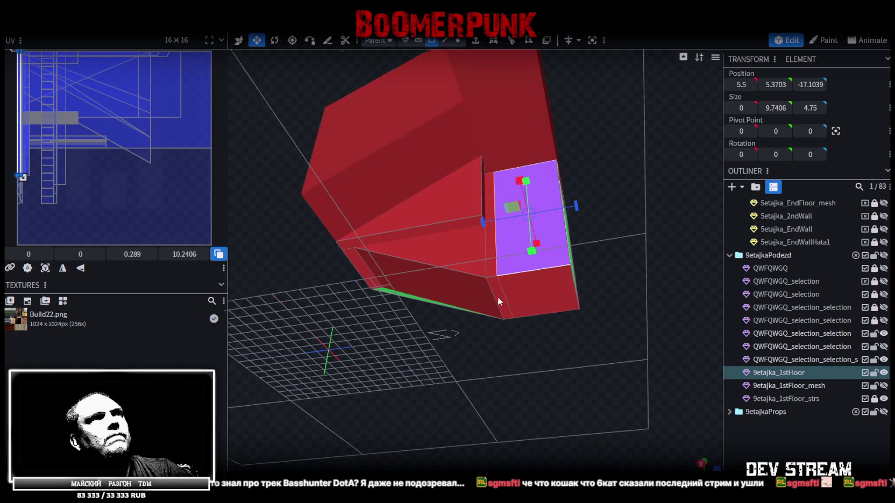
drag(497, 296, 603, 378)
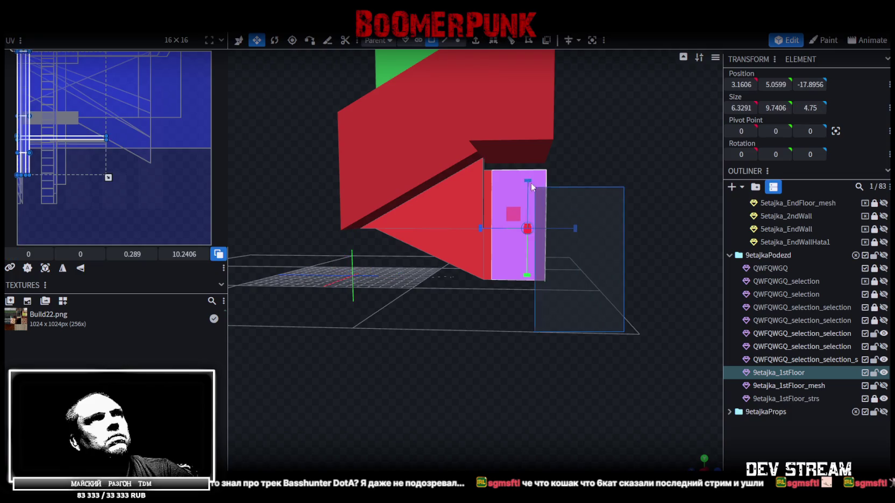
right_click(500, 186)
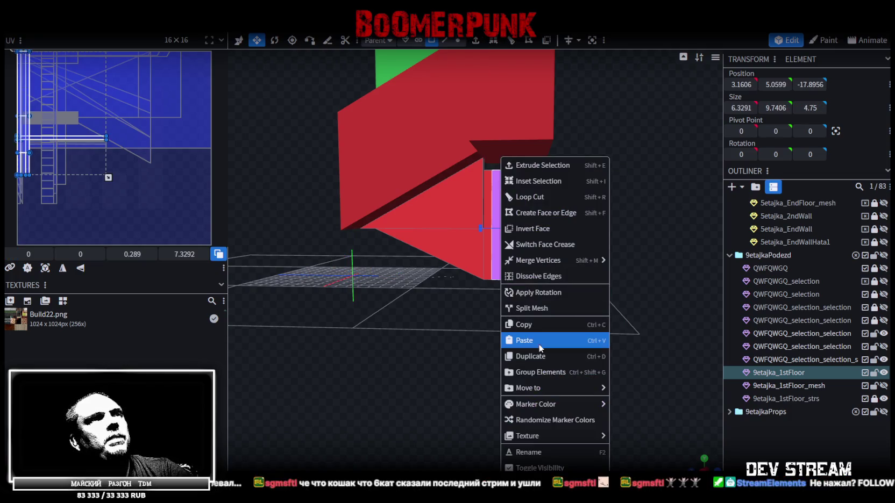
click(534, 313)
- Push the split piece's green door face 2 units along X to X 7.5
drag(535, 323, 443, 329)
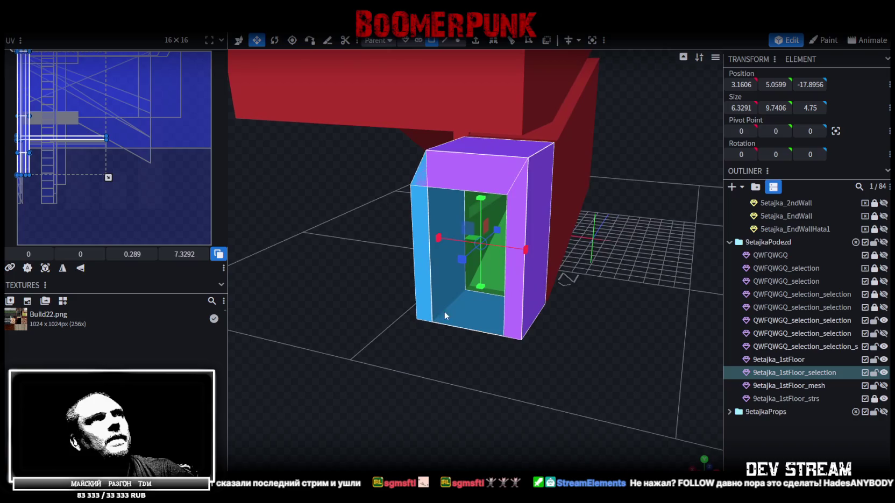
click(445, 250)
drag(445, 250, 431, 321)
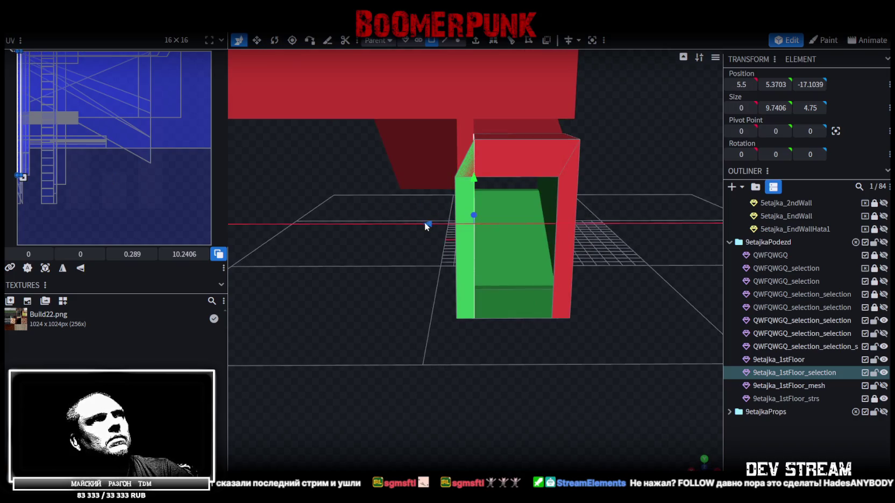
drag(424, 222, 394, 222)
mouse_move(414, 310)
mouse_down()
mouse_move(361, 369)
mouse_move(361, 320)
mouse_move(371, 355)
mouse_up()
- Merge the split-off piece back into the 9etajka_1stFloor mesh
click(794, 361)
ctrl+click(796, 372)
right_click(796, 373)
click(741, 187)
mouse_move(450, 346)
mouse_down()
mouse_move(486, 389)
mouse_move(480, 339)
mouse_up()
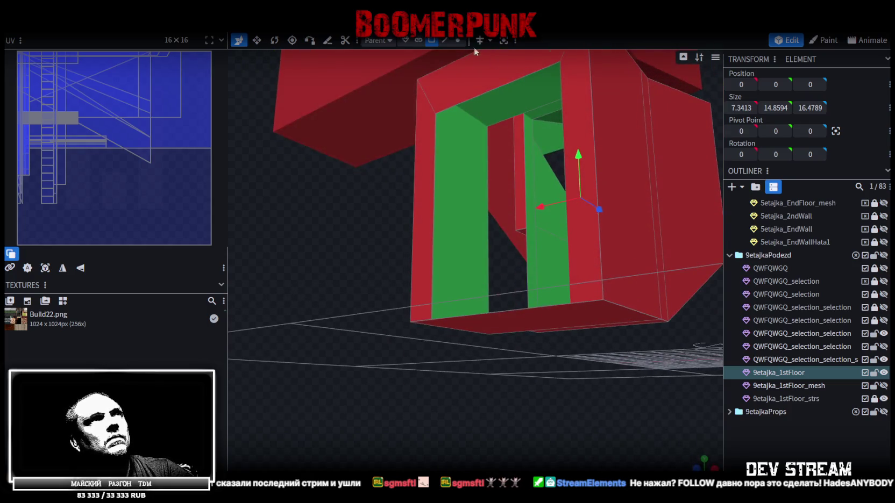
click(492, 253)
mouse_move(379, 255)
mouse_down()
mouse_move(366, 307)
mouse_move(338, 269)
mouse_up()
mouse_move(622, 233)
mouse_down()
mouse_move(440, 283)
mouse_move(422, 285)
mouse_move(417, 270)
mouse_move(421, 292)
mouse_move(389, 306)
mouse_move(403, 261)
mouse_move(377, 247)
mouse_move(374, 277)
mouse_move(399, 284)
mouse_move(389, 300)
mouse_move(402, 291)
mouse_up()
click(560, 181)
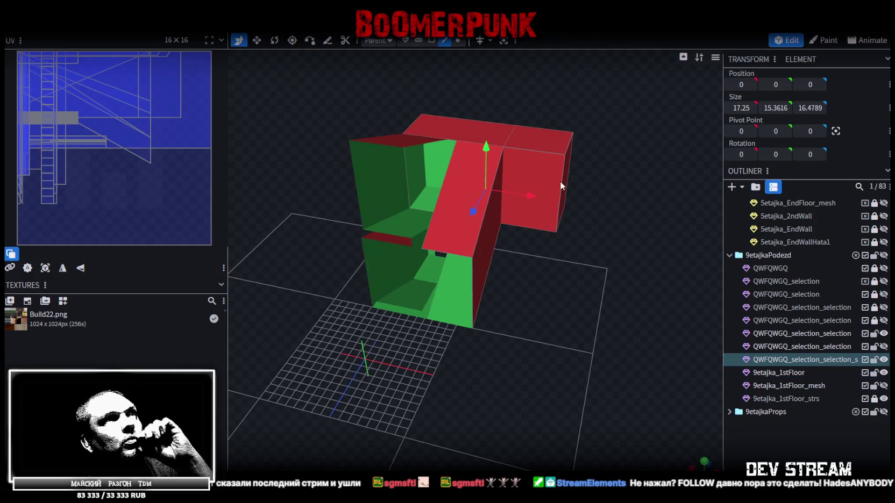
mouse_move(565, 324)
mouse_down()
mouse_move(604, 336)
mouse_move(590, 295)
mouse_move(531, 290)
mouse_move(559, 302)
mouse_move(540, 341)
mouse_move(545, 360)
mouse_move(565, 352)
mouse_up()
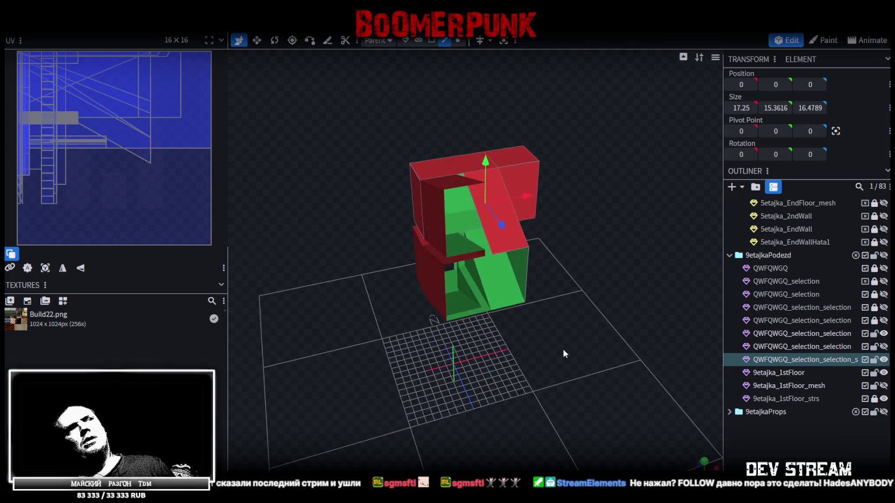